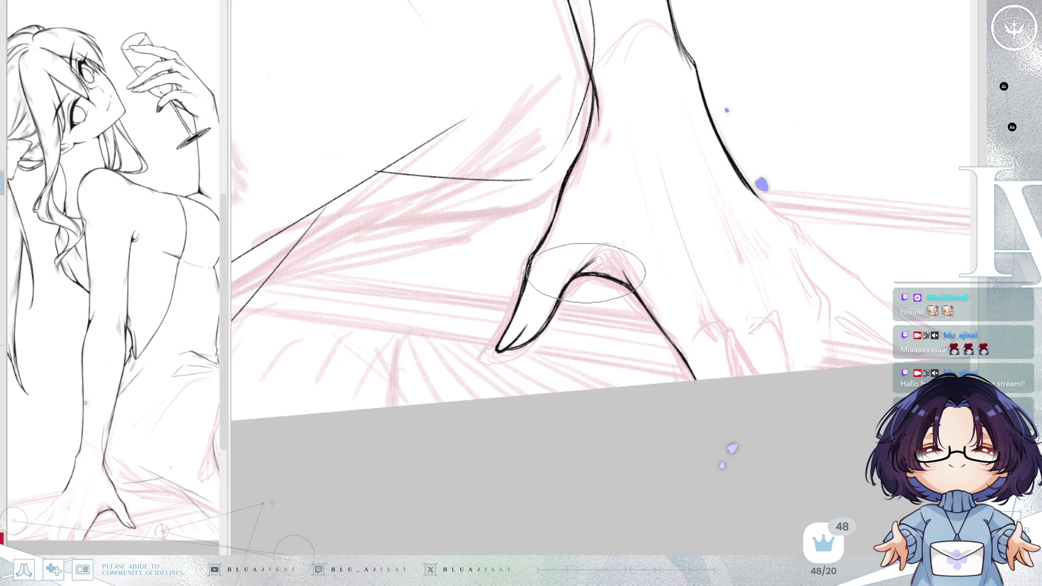
- Ink the hand's lower outline and a finger line running down to the floor, undoing one stray stroke
{"action": "left_click_drag", "start_coordinate": [585, 273], "coordinate": [699, 200]}
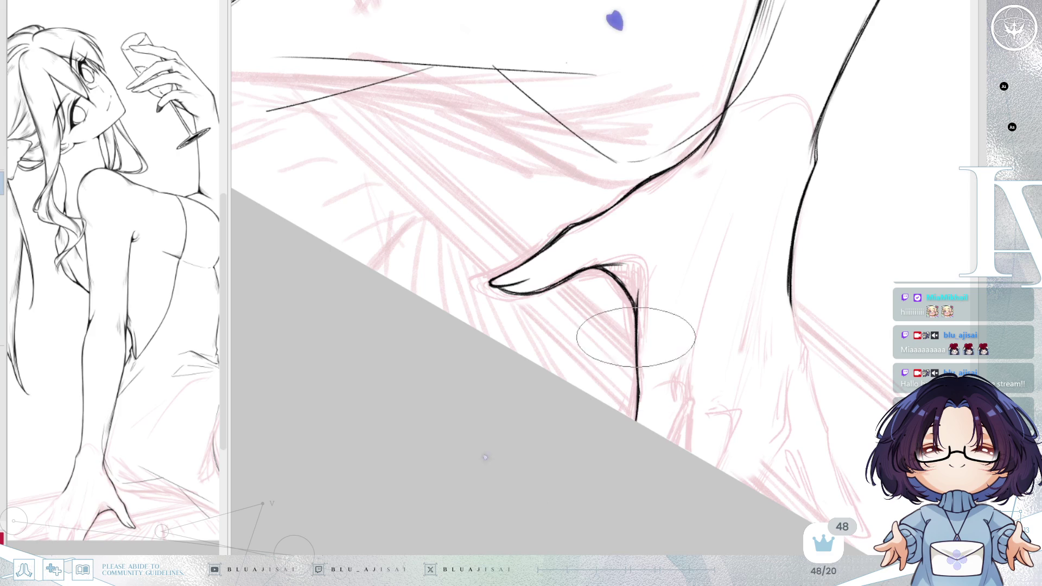
{"action": "left_click_drag", "start_coordinate": [790, 176], "coordinate": [682, 181]}
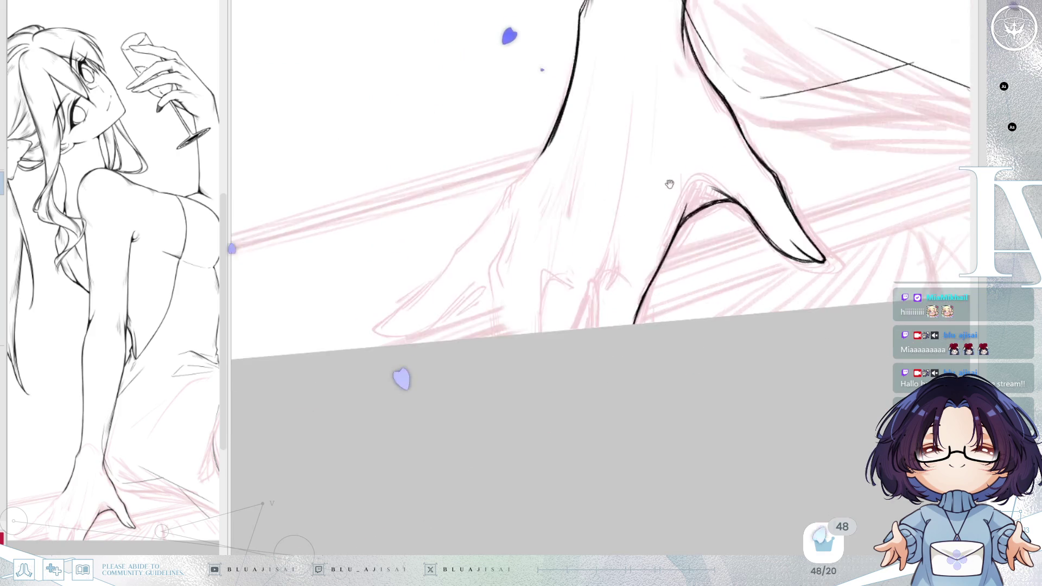
{"action": "scroll", "coordinate": [535, 154], "scroll_direction": "up", "scroll_amount": 2}
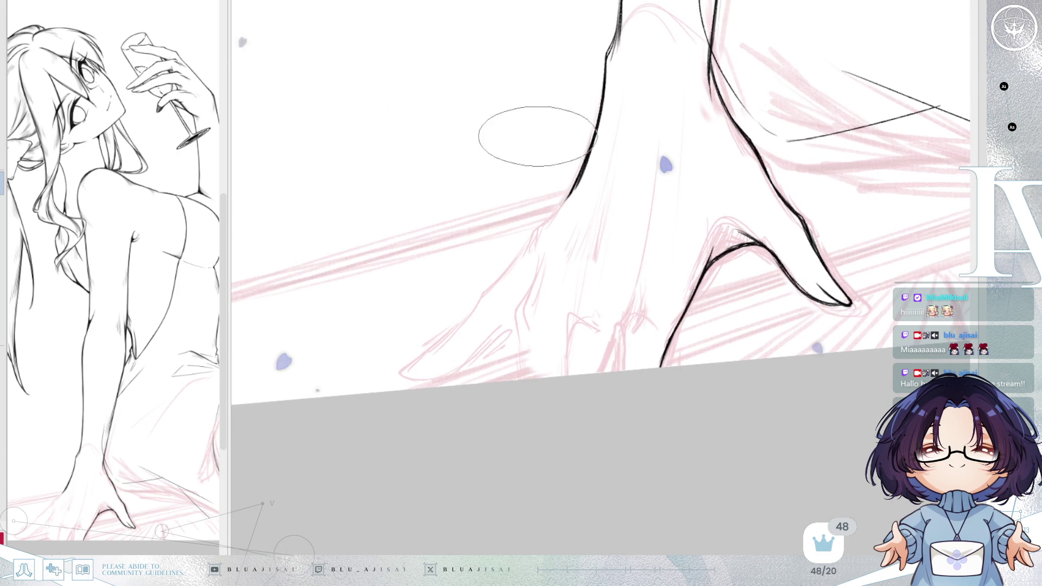
{"action": "left_click_drag", "start_coordinate": [525, 237], "coordinate": [562, 204]}
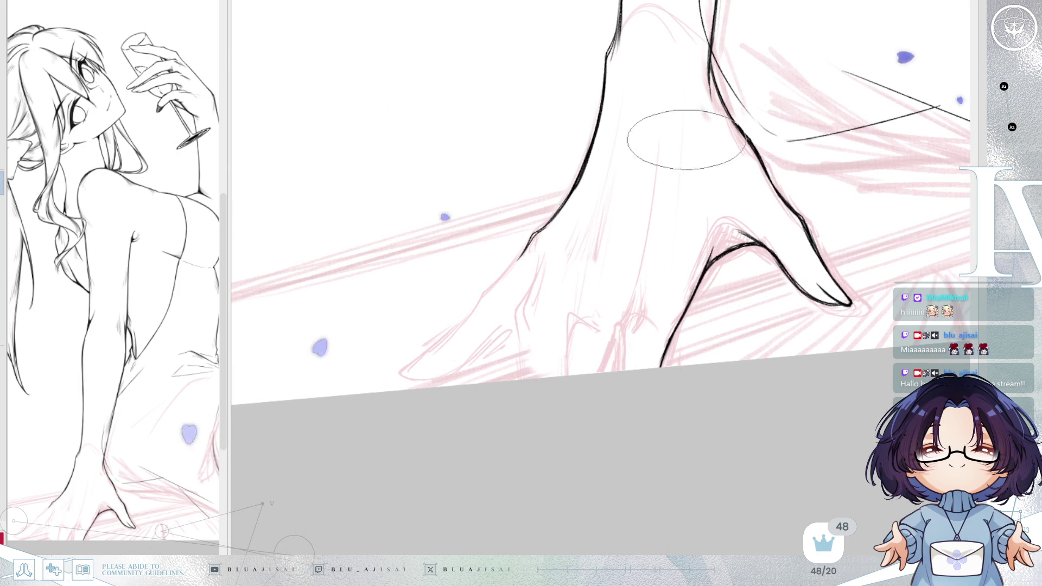
{"action": "left_click_drag", "start_coordinate": [636, 277], "coordinate": [637, 288]}
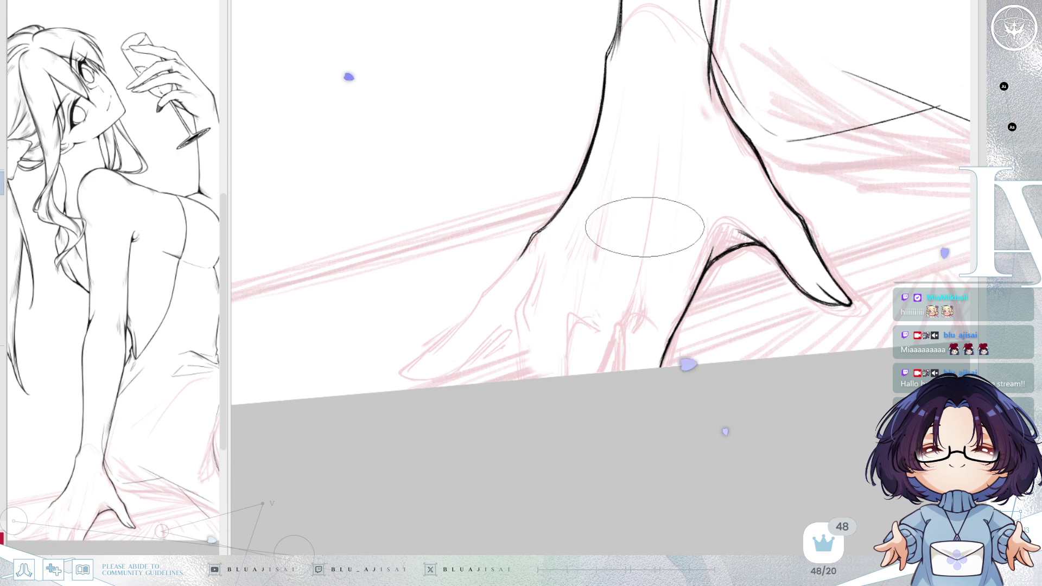
{"action": "key", "text": "ctrl+z"}
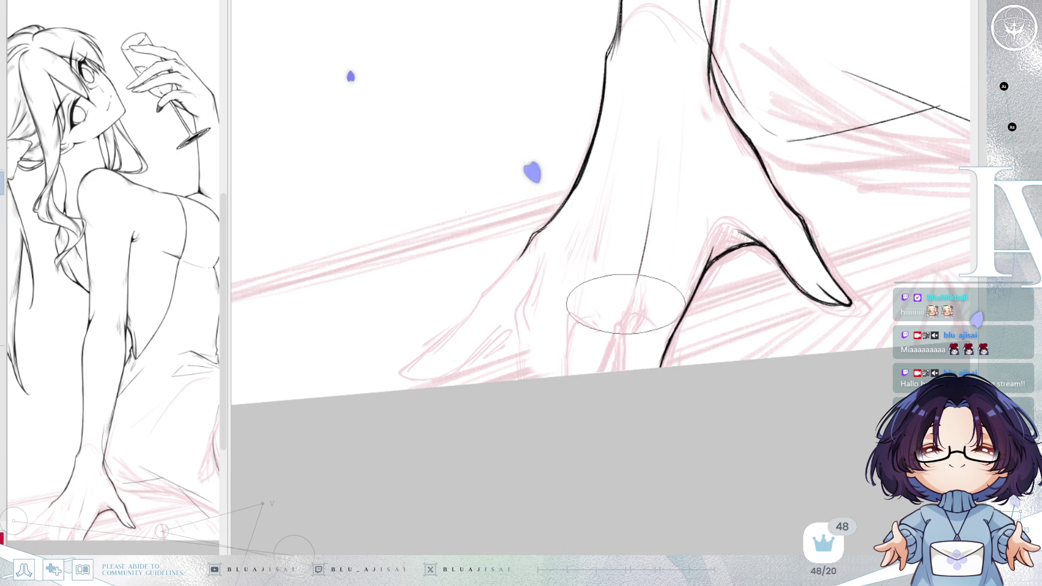
{"action": "left_click_drag", "start_coordinate": [628, 260], "coordinate": [622, 358]}
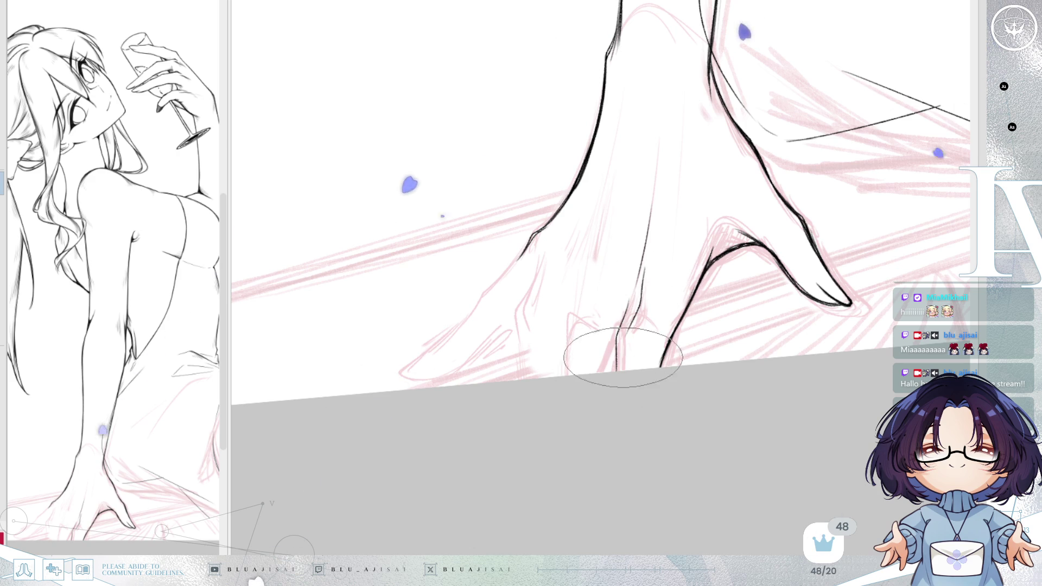
{"action": "key", "text": "h"}
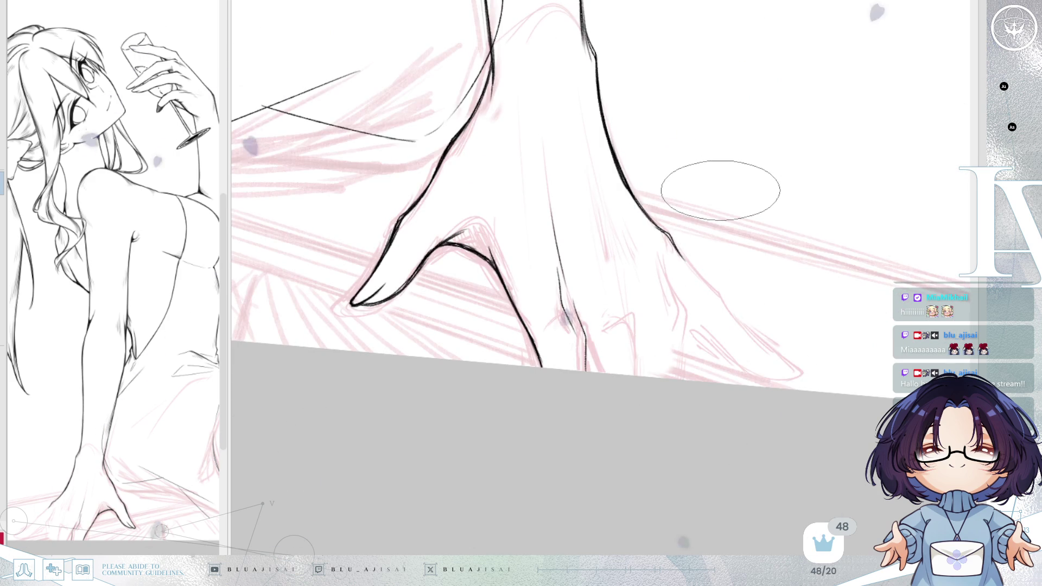
{"action": "key", "text": "h"}
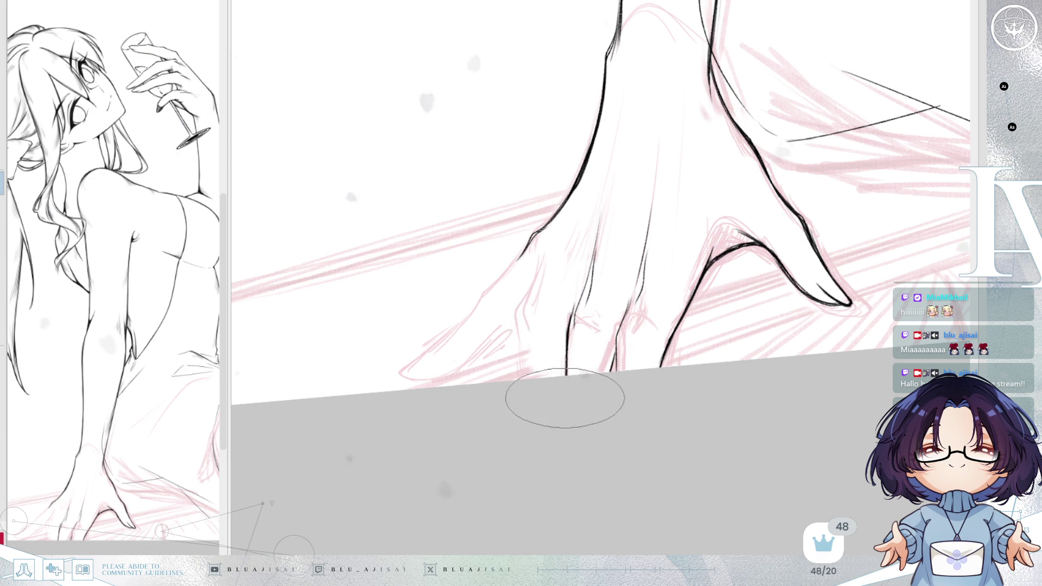
- Ink the long contour down the hand's left side in two strokes
{"action": "mouse_move", "coordinate": [584, 261]}
{"action": "left_mouse_down"}
{"action": "mouse_move", "coordinate": [610, 228]}
{"action": "mouse_move", "coordinate": [516, 262]}
{"action": "left_mouse_up"}
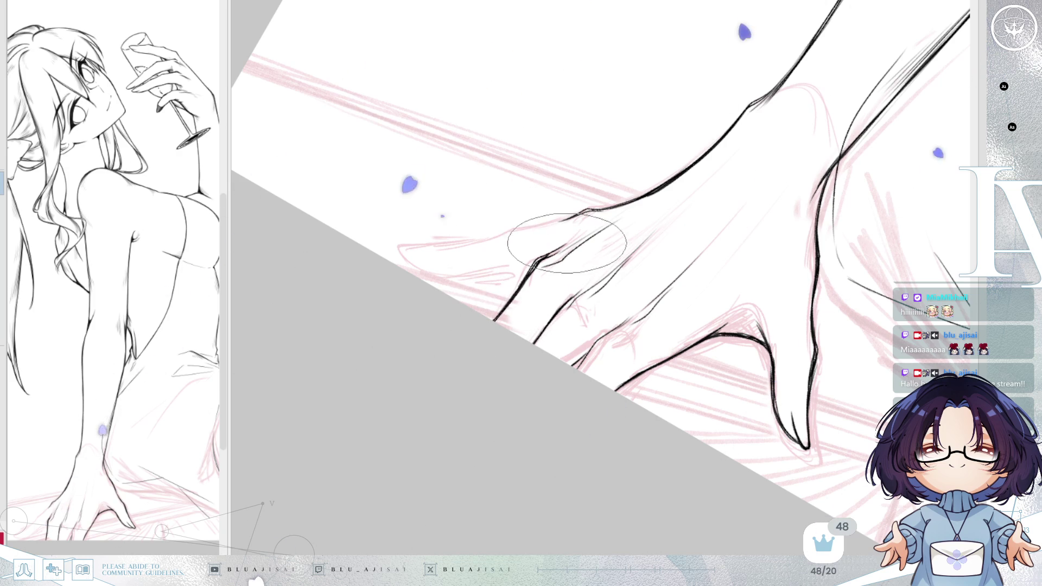
{"action": "mouse_move", "coordinate": [720, 143]}
{"action": "left_mouse_down"}
{"action": "mouse_move", "coordinate": [787, 110]}
{"action": "mouse_move", "coordinate": [778, 97]}
{"action": "mouse_move", "coordinate": [674, 220]}
{"action": "left_mouse_up"}
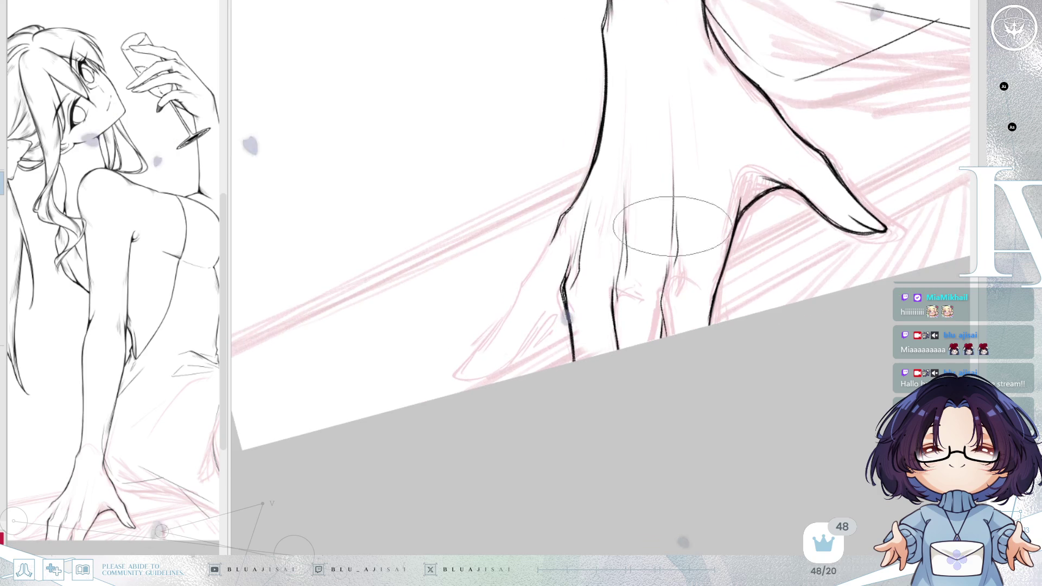
{"action": "left_click_drag", "start_coordinate": [554, 231], "coordinate": [509, 327]}
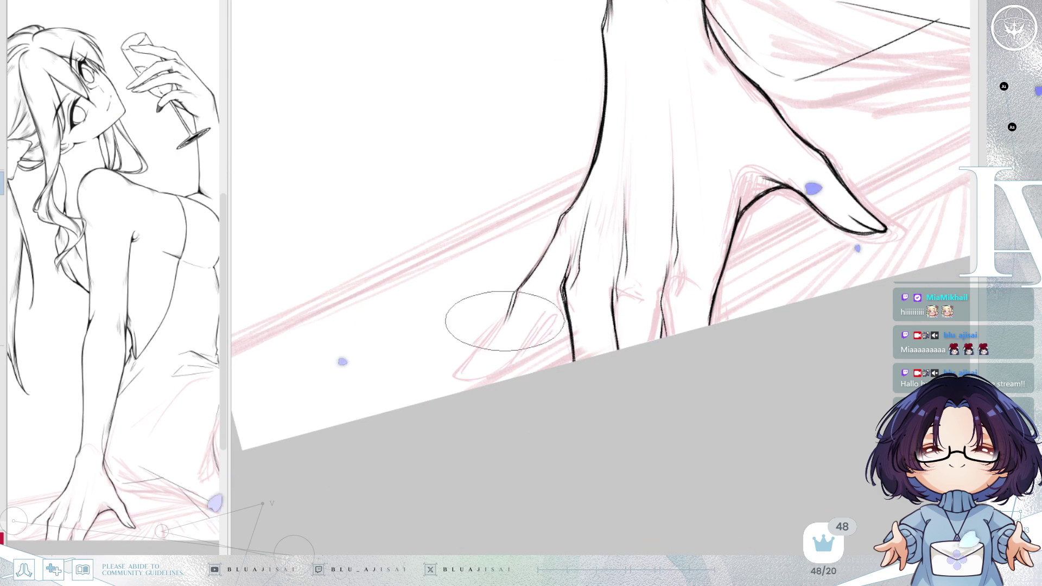
{"action": "left_click_drag", "start_coordinate": [503, 330], "coordinate": [474, 386]}
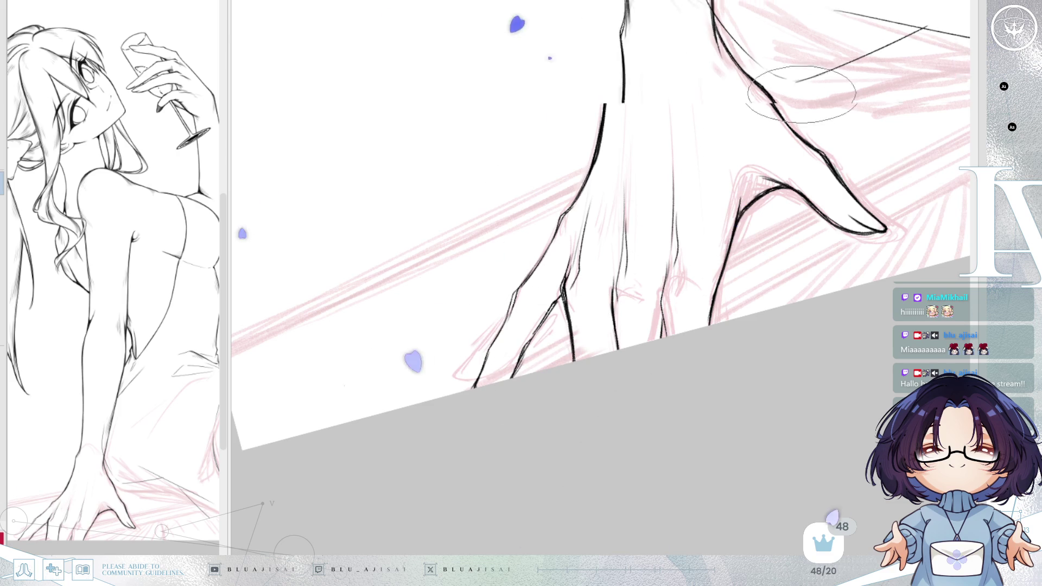
{"action": "scroll", "coordinate": [813, 116], "scroll_direction": "down", "scroll_amount": 2}
{"action": "scroll", "coordinate": [813, 115], "scroll_direction": "up", "scroll_amount": 2}
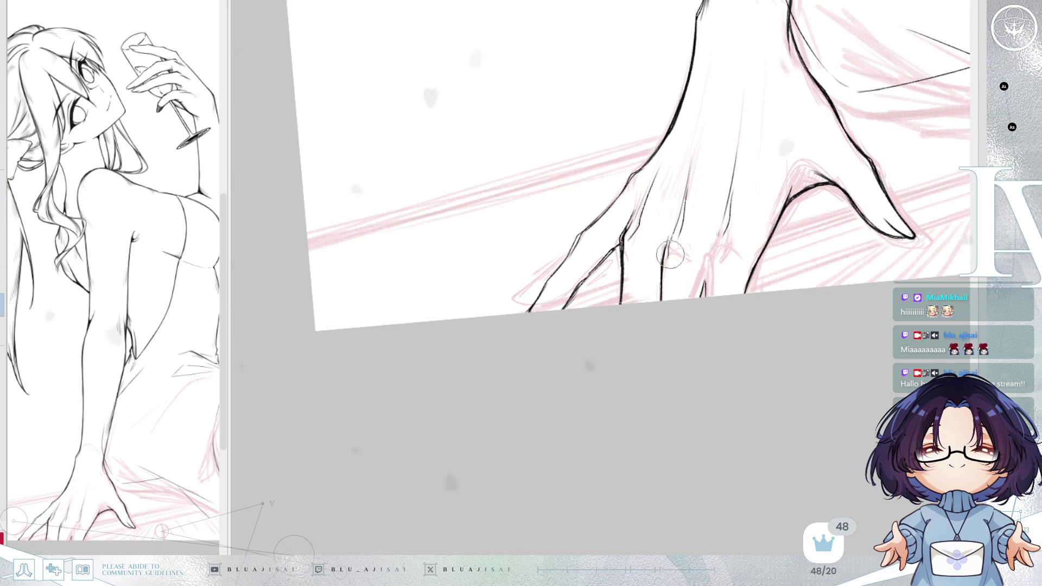
- Draw and thicken the lines separating the fingers on the back of the hand
{"action": "left_click_drag", "start_coordinate": [668, 238], "coordinate": [717, 275]}
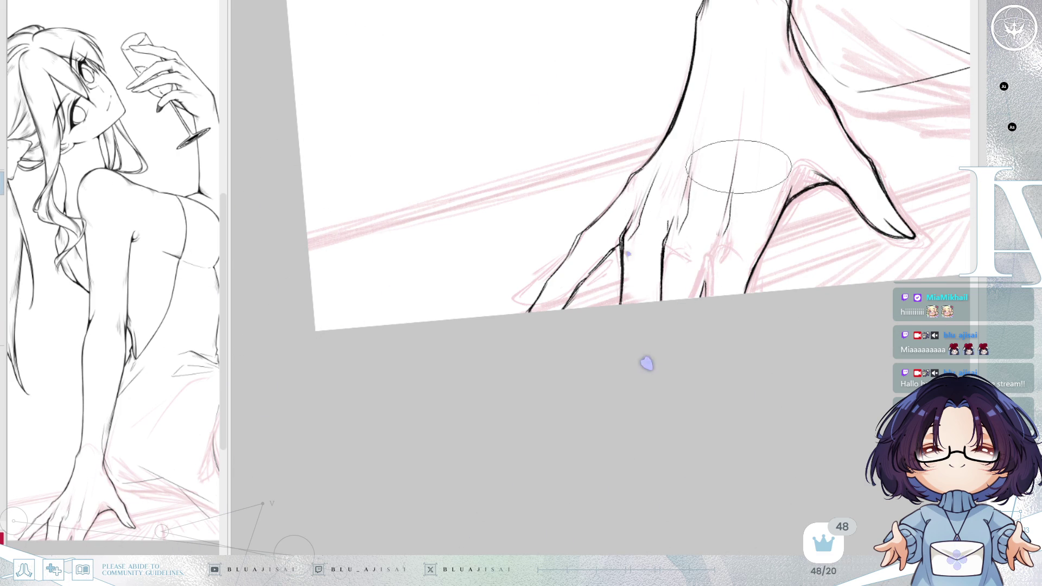
{"action": "left_click_drag", "start_coordinate": [725, 198], "coordinate": [711, 236]}
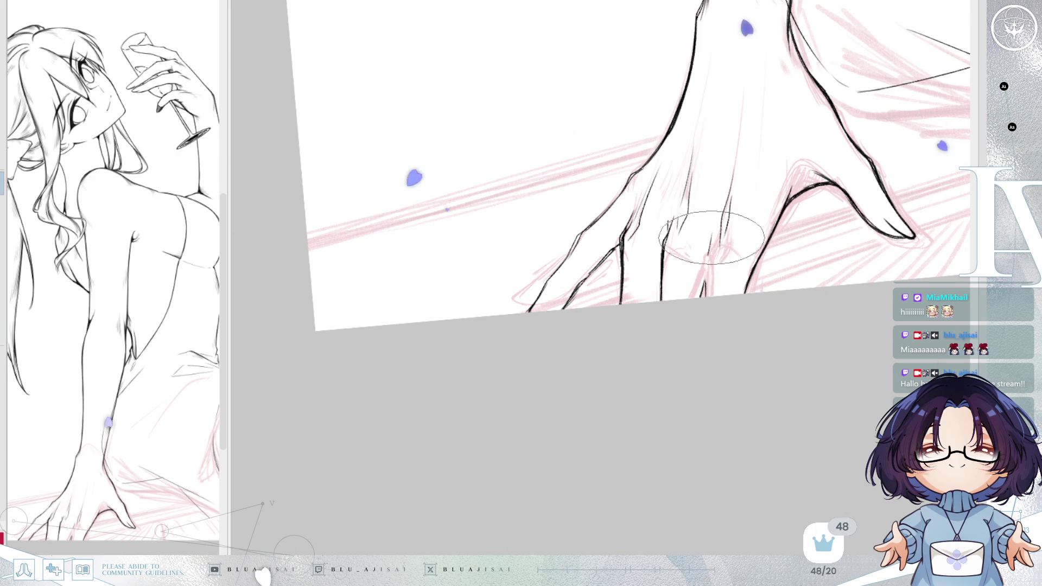
{"action": "left_click_drag", "start_coordinate": [708, 237], "coordinate": [705, 298]}
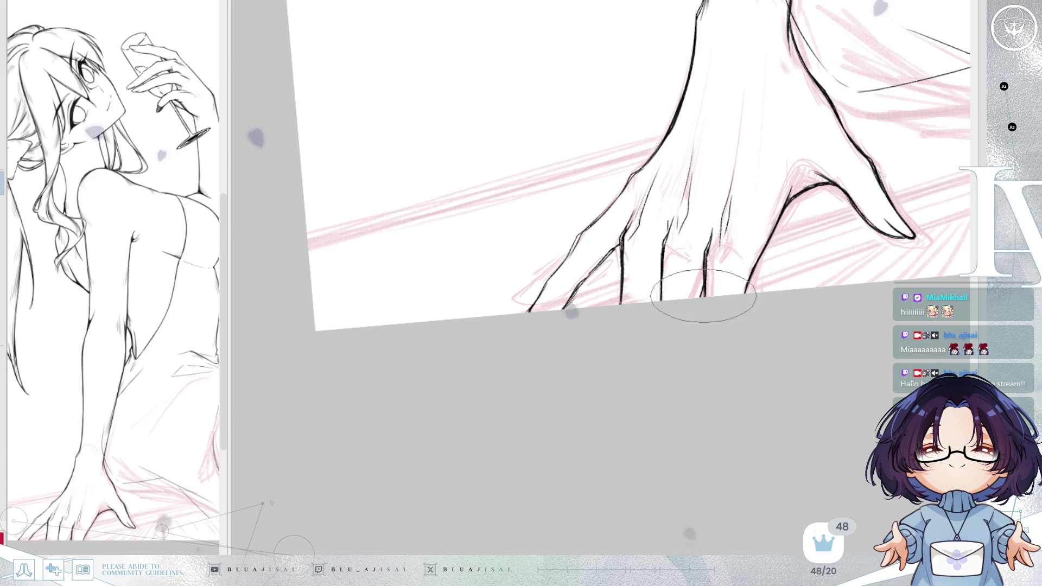
{"action": "left_click_drag", "start_coordinate": [708, 244], "coordinate": [713, 299]}
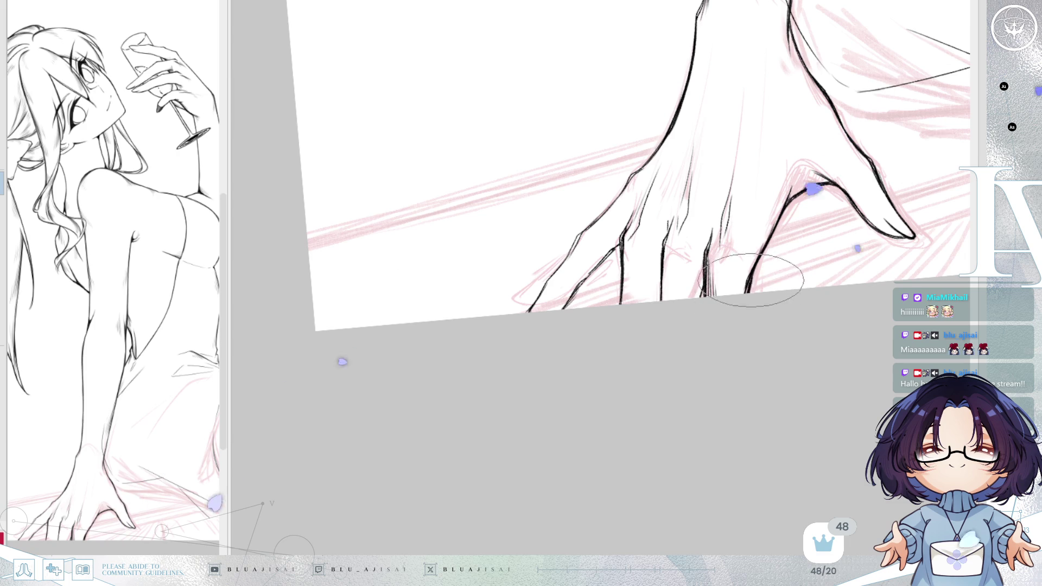
{"action": "left_click_drag", "start_coordinate": [828, 213], "coordinate": [778, 185]}
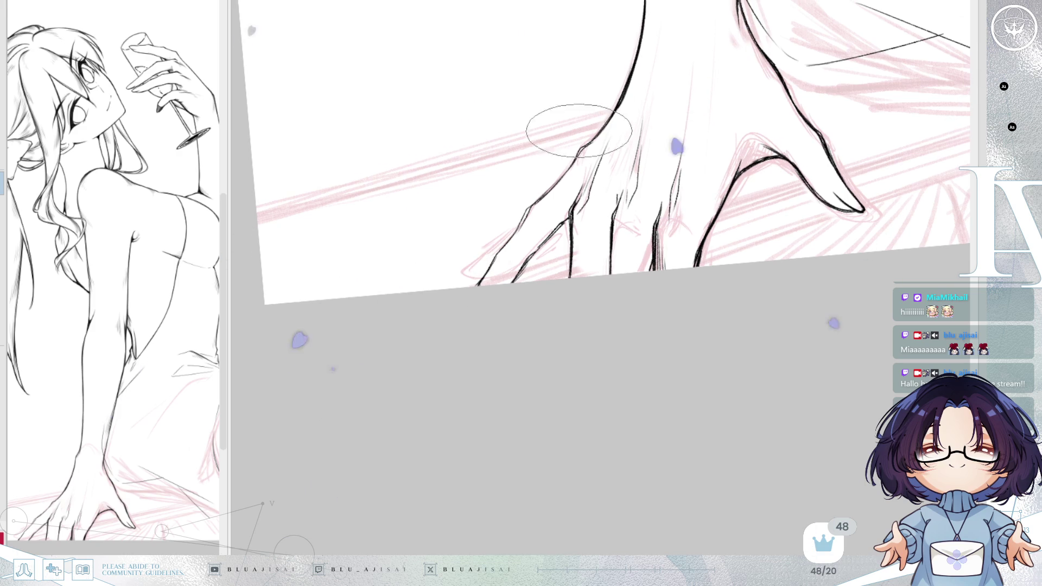
{"action": "scroll", "coordinate": [570, 128], "scroll_direction": "up", "scroll_amount": 2}
{"action": "scroll", "coordinate": [607, 147], "scroll_direction": "up", "scroll_amount": 2}
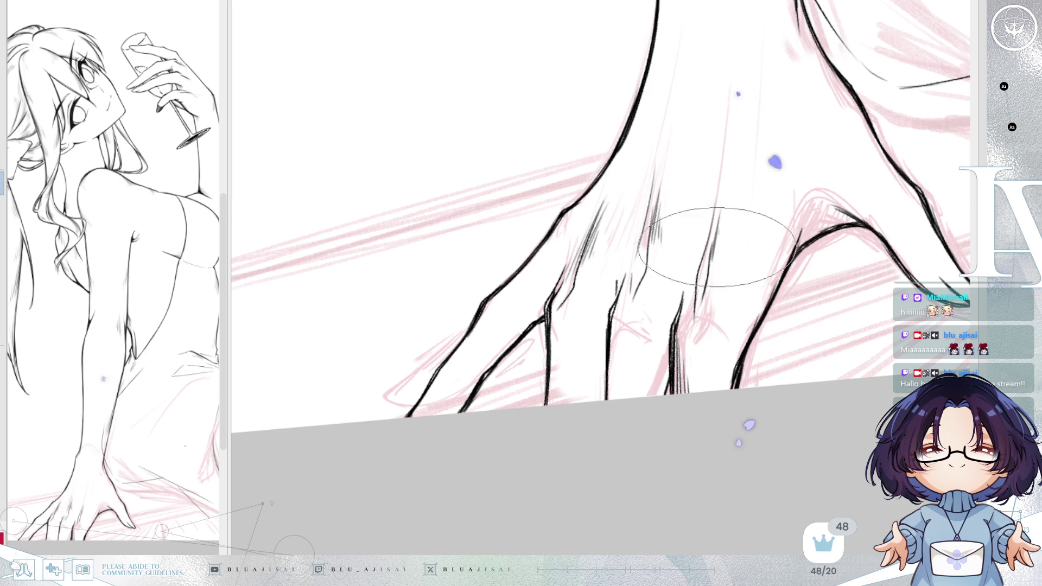
{"action": "mouse_move", "coordinate": [798, 248]}
{"action": "left_mouse_down"}
{"action": "mouse_move", "coordinate": [764, 253]}
{"action": "mouse_move", "coordinate": [751, 232]}
{"action": "mouse_move", "coordinate": [600, 155]}
{"action": "left_mouse_up"}
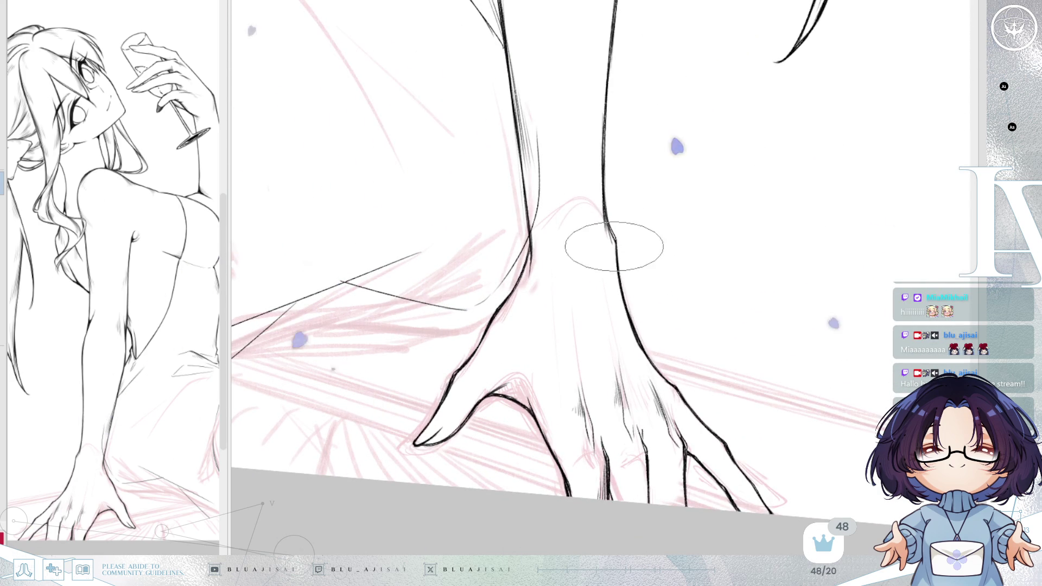
- Zoom out to the hip area and enlarge the brush considerably for the body lines
{"action": "mouse_move", "coordinate": [610, 227]}
{"action": "left_mouse_down"}
{"action": "mouse_move", "coordinate": [676, 138]}
{"action": "mouse_move", "coordinate": [626, 213]}
{"action": "left_mouse_up"}
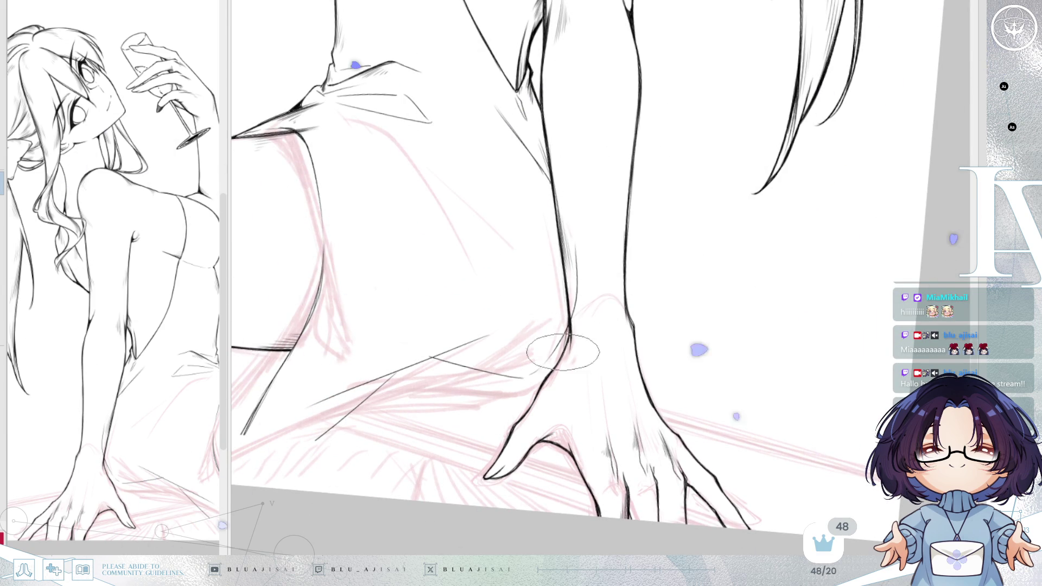
{"action": "mouse_move", "coordinate": [565, 349]}
{"action": "left_mouse_down"}
{"action": "mouse_move", "coordinate": [616, 156]}
{"action": "mouse_move", "coordinate": [751, 154]}
{"action": "left_mouse_up"}
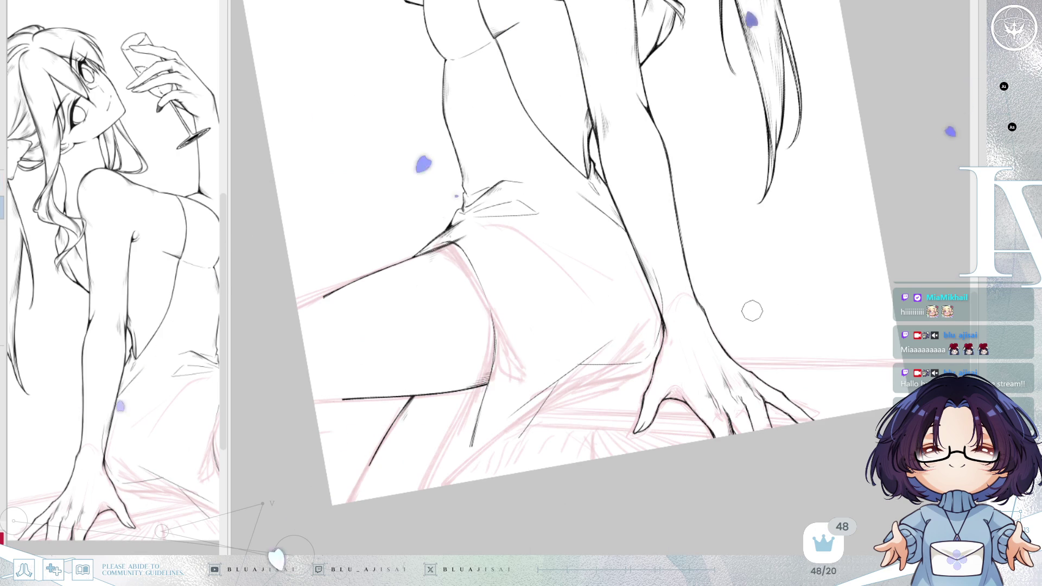
{"action": "mouse_move", "coordinate": [755, 319]}
{"action": "left_mouse_down"}
{"action": "mouse_move", "coordinate": [763, 324]}
{"action": "mouse_move", "coordinate": [761, 179]}
{"action": "mouse_move", "coordinate": [740, 221]}
{"action": "mouse_move", "coordinate": [769, 207]}
{"action": "left_mouse_up"}
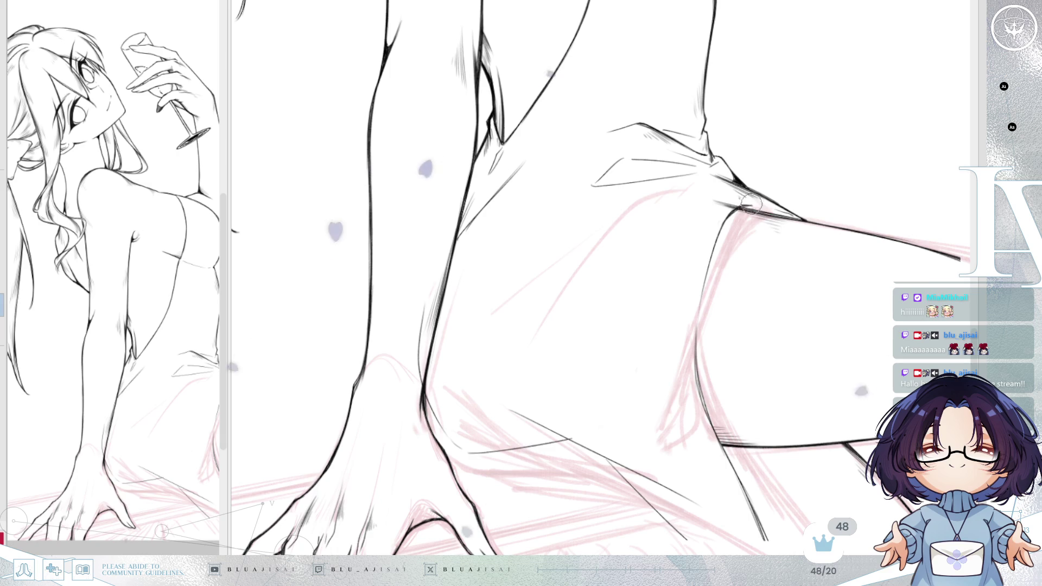
{"action": "key", "text": "e"}
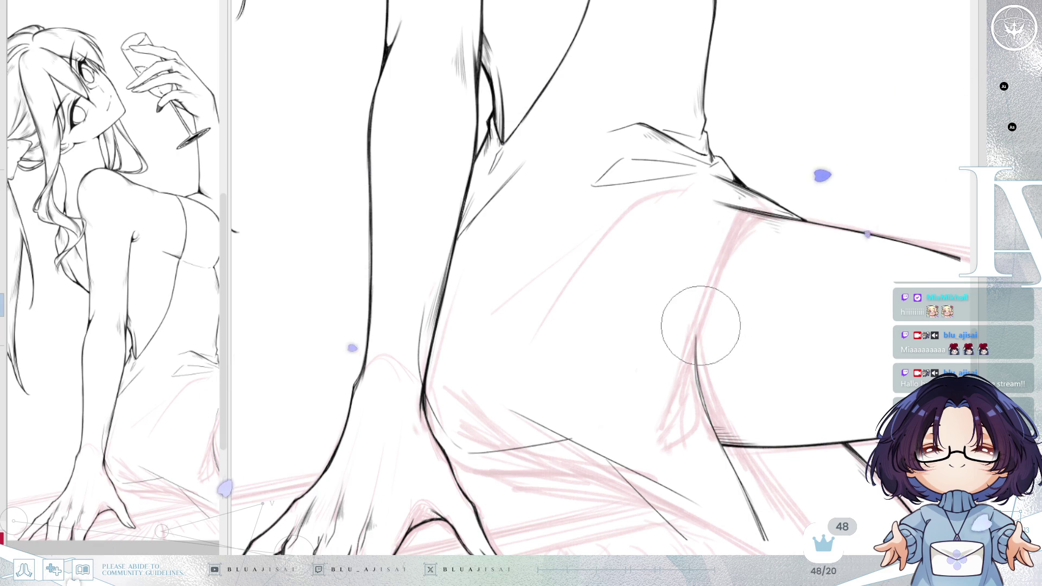
{"action": "mouse_move", "coordinate": [670, 376]}
{"action": "left_mouse_down"}
{"action": "mouse_move", "coordinate": [685, 371]}
{"action": "mouse_move", "coordinate": [539, 383]}
{"action": "mouse_move", "coordinate": [641, 347]}
{"action": "left_mouse_up"}
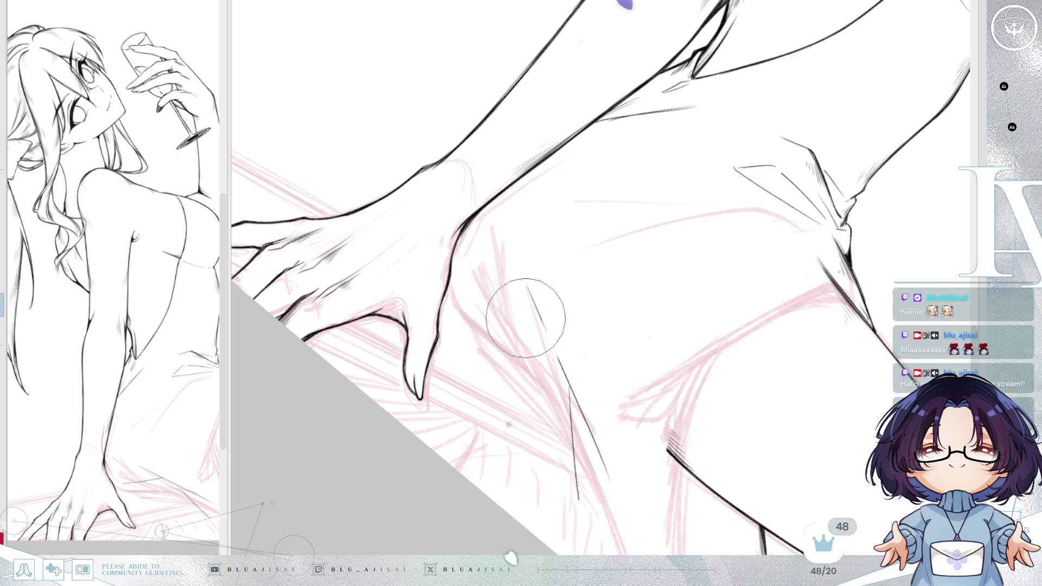
- Ink two thin contour lines on the leg in mirrored view, undoing a stray thigh stroke
{"action": "mouse_move", "coordinate": [702, 260]}
{"action": "left_mouse_down"}
{"action": "mouse_move", "coordinate": [825, 225]}
{"action": "mouse_move", "coordinate": [837, 200]}
{"action": "mouse_move", "coordinate": [742, 269]}
{"action": "mouse_move", "coordinate": [672, 422]}
{"action": "left_mouse_up"}
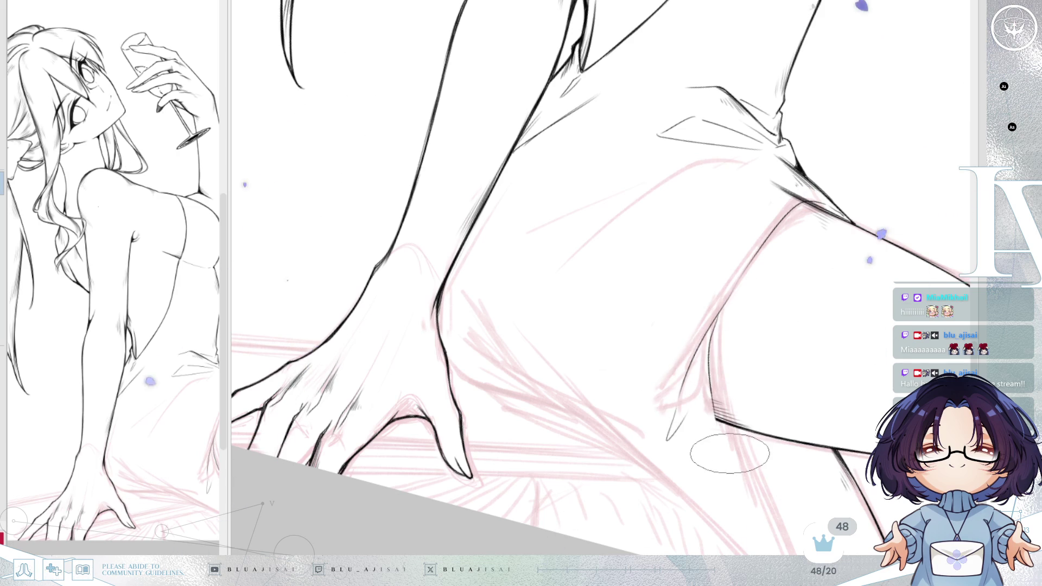
{"action": "key", "text": "h"}
{"action": "scroll", "coordinate": [803, 218], "scroll_direction": "down", "scroll_amount": 5}
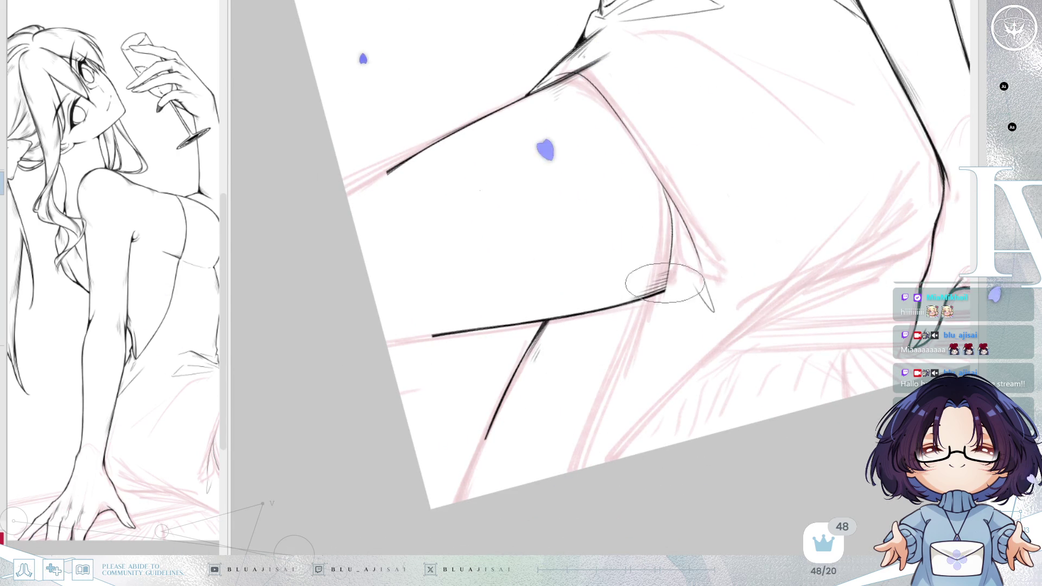
{"action": "left_click_drag", "start_coordinate": [599, 460], "coordinate": [658, 293]}
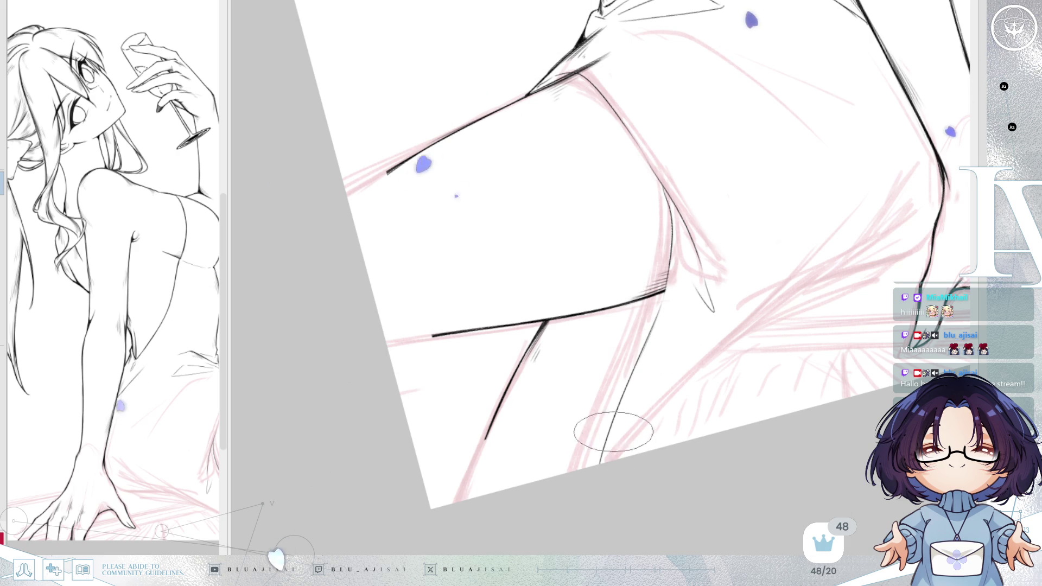
{"action": "mouse_move", "coordinate": [909, 183]}
{"action": "left_mouse_down"}
{"action": "mouse_move", "coordinate": [821, 278]}
{"action": "mouse_move", "coordinate": [606, 453]}
{"action": "left_mouse_up"}
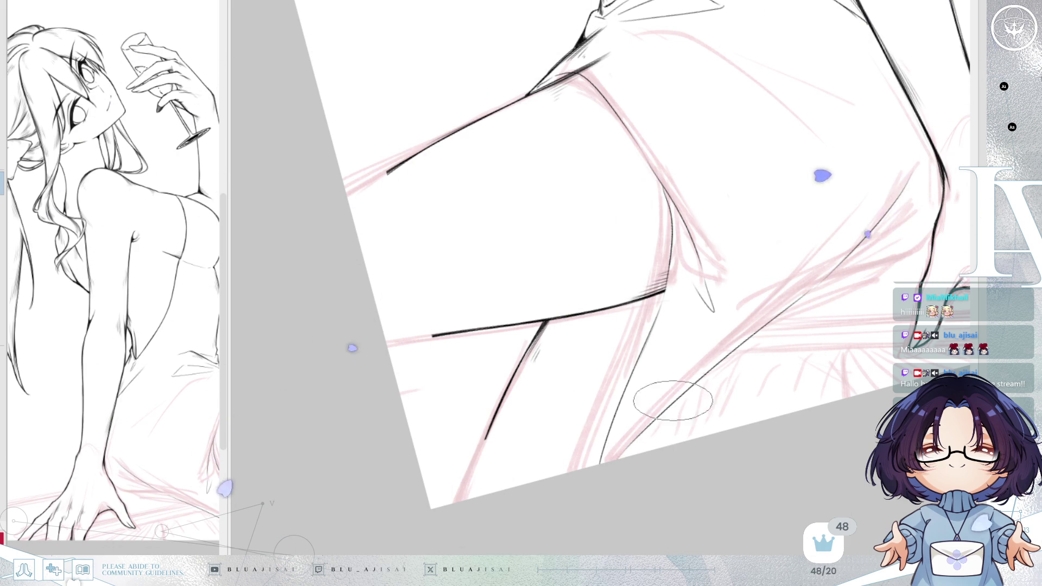
{"action": "key", "text": "ctrl+z"}
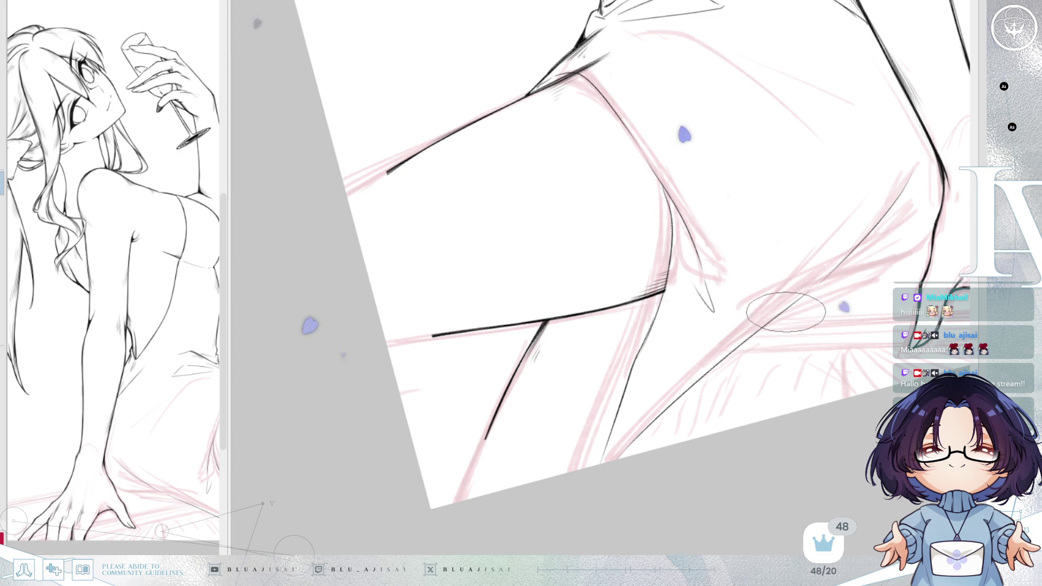
{"action": "left_click_drag", "start_coordinate": [904, 261], "coordinate": [723, 333]}
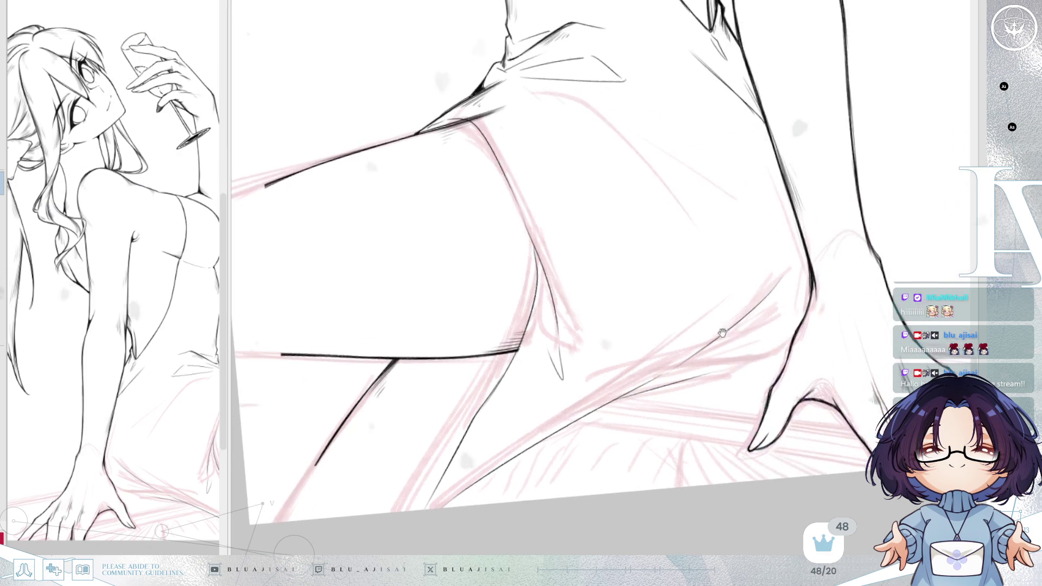
- Ink the hip curve and a second line following the pink guide
{"action": "key", "text": "minus"}
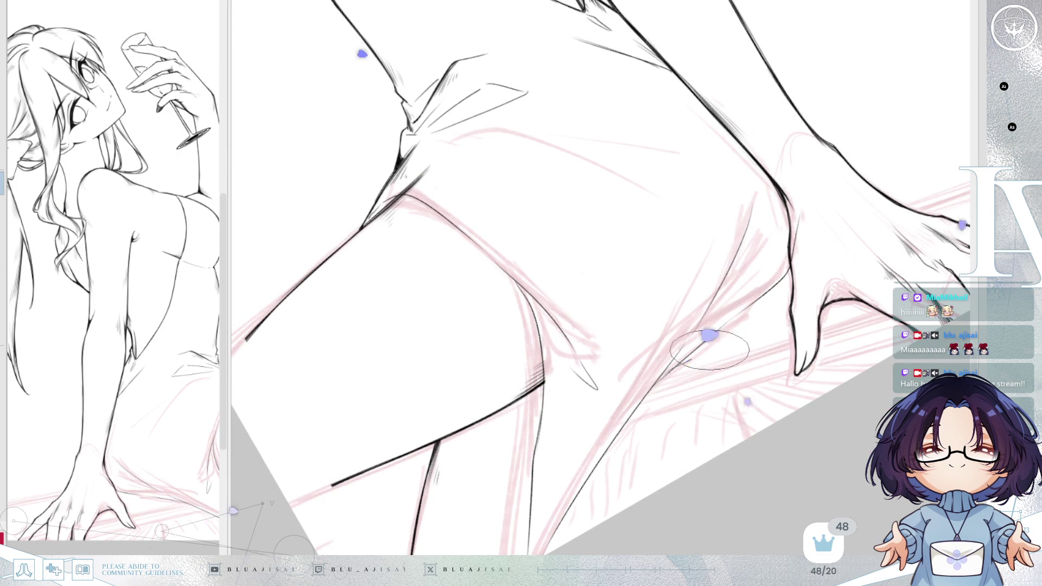
{"action": "key", "text": "-"}
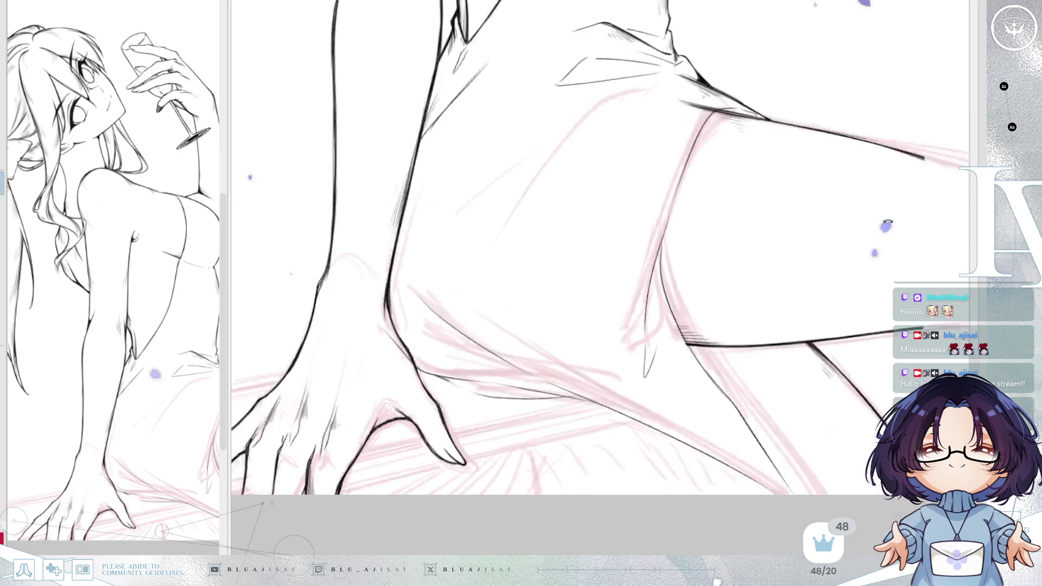
{"action": "key", "text": "-"}
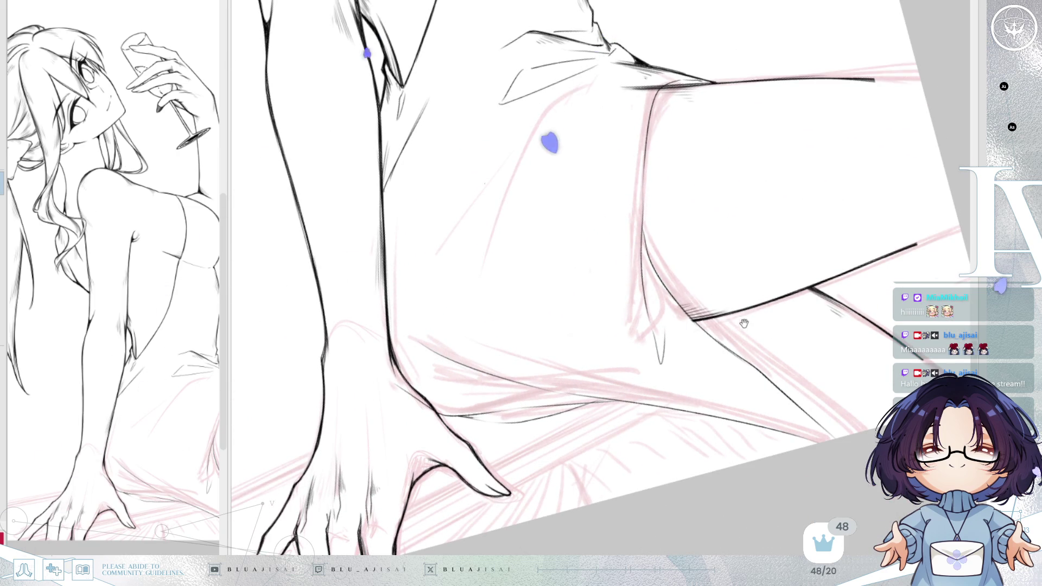
{"action": "key", "text": "asciicircum"}
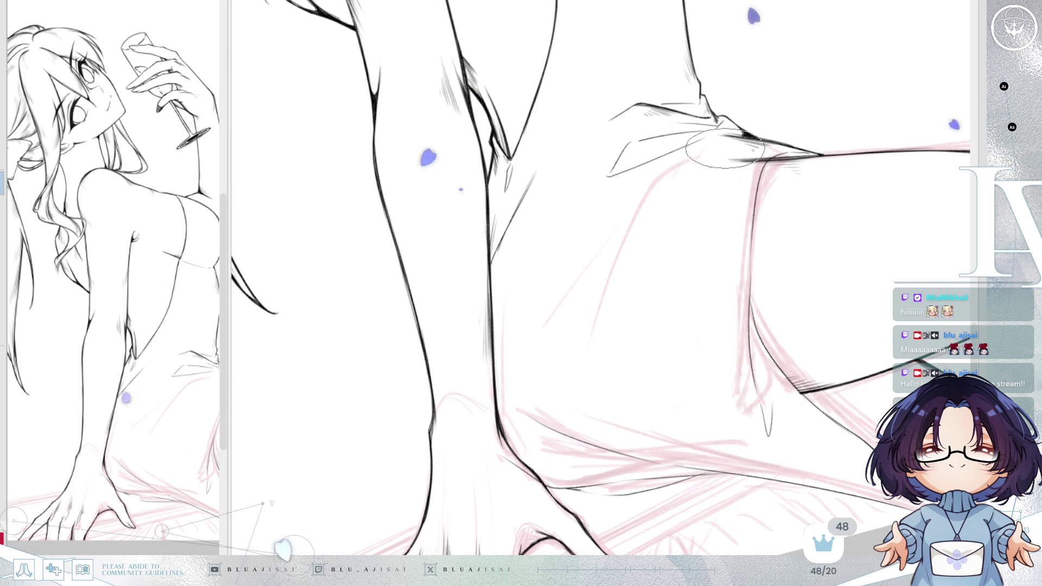
{"action": "left_click_drag", "start_coordinate": [724, 151], "coordinate": [603, 273]}
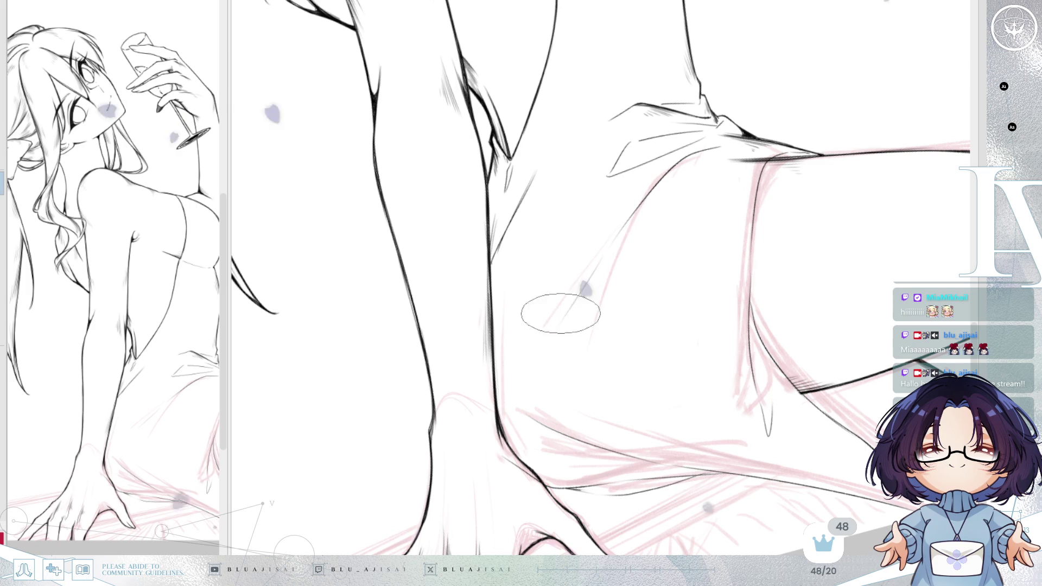
{"action": "left_click_drag", "start_coordinate": [615, 208], "coordinate": [533, 358]}
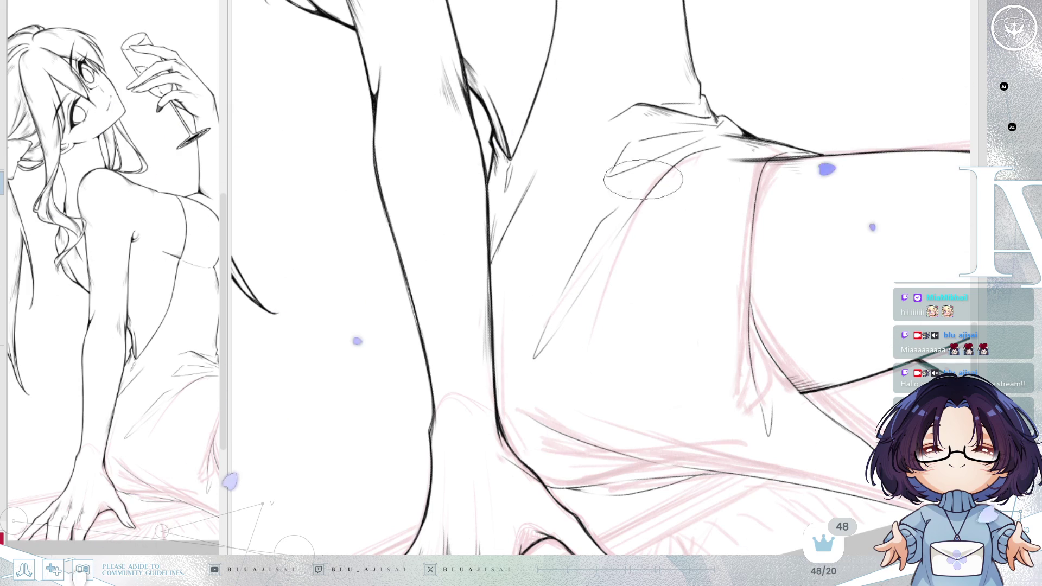
- Extend the torso's vertical centre line down to the crotch
{"action": "left_click_drag", "start_coordinate": [733, 106], "coordinate": [733, 192]}
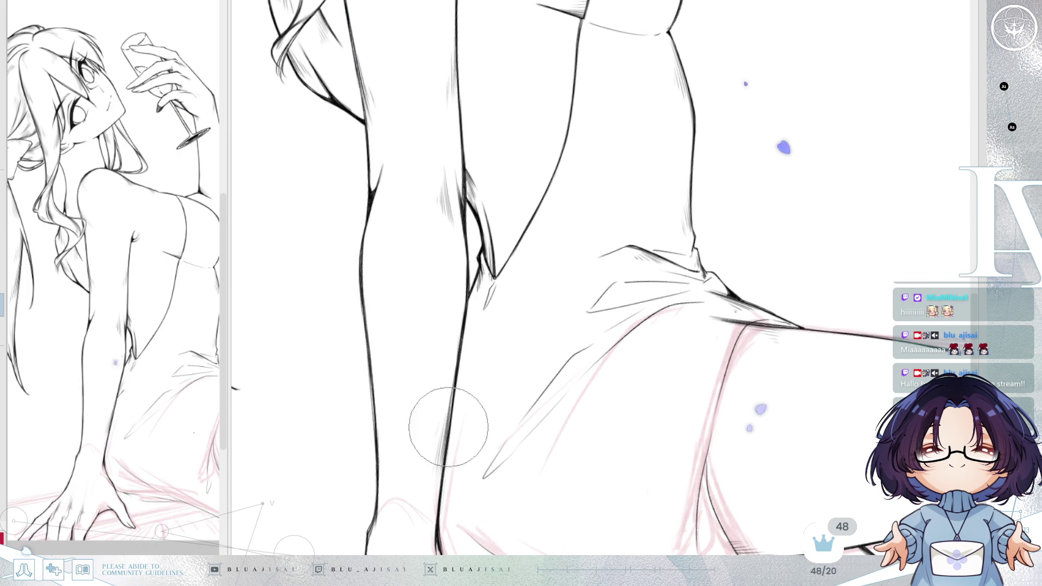
{"action": "mouse_move", "coordinate": [707, 176]}
{"action": "left_mouse_down"}
{"action": "mouse_move", "coordinate": [709, 279]}
{"action": "mouse_move", "coordinate": [693, 233]}
{"action": "mouse_move", "coordinate": [718, 135]}
{"action": "mouse_move", "coordinate": [651, 214]}
{"action": "left_mouse_up"}
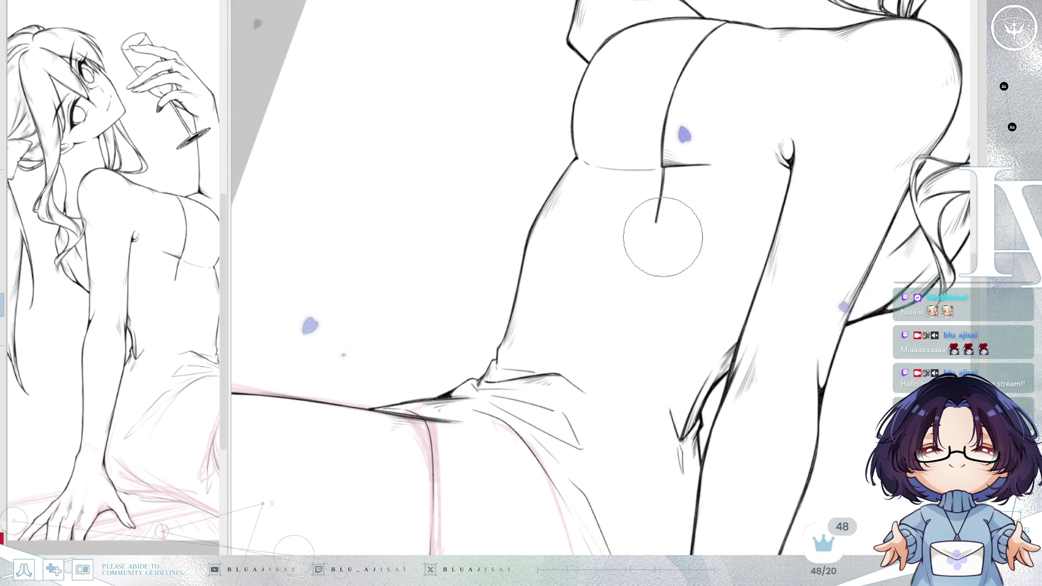
{"action": "left_click_drag", "start_coordinate": [651, 248], "coordinate": [659, 343]}
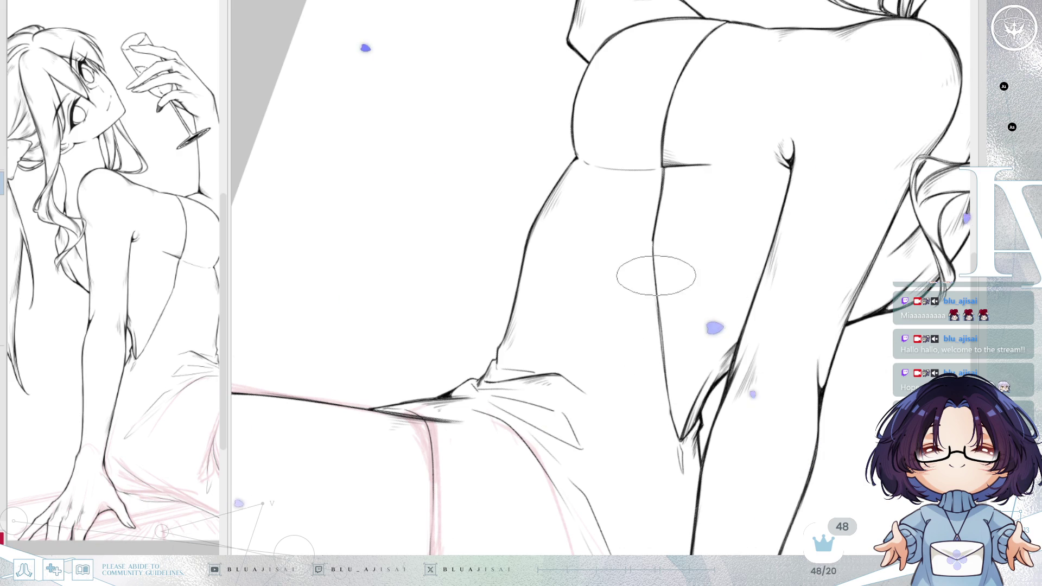
{"action": "left_click_drag", "start_coordinate": [659, 338], "coordinate": [670, 407]}
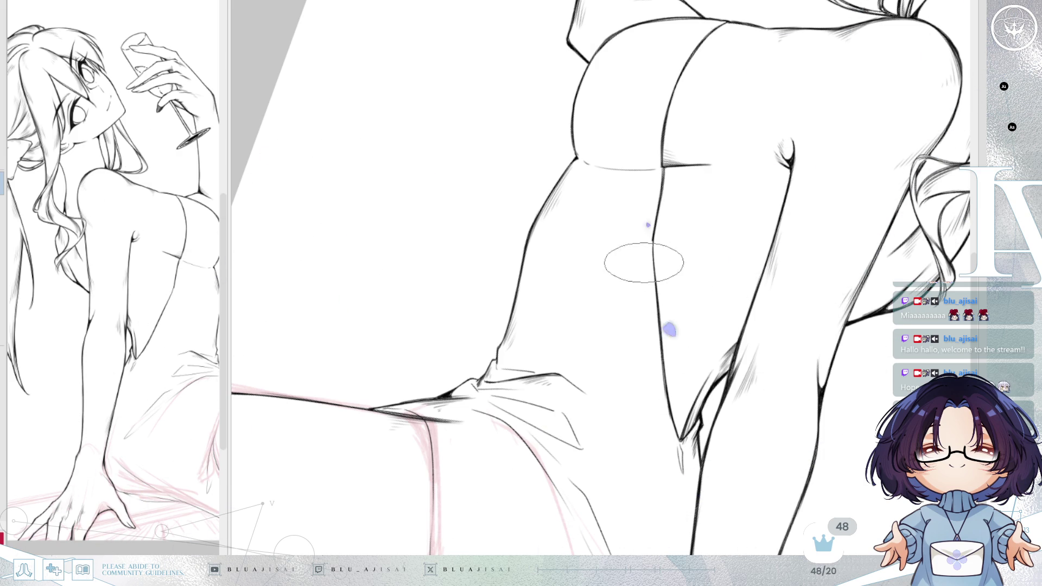
{"action": "scroll", "coordinate": [664, 321], "scroll_direction": "up", "scroll_amount": 2}
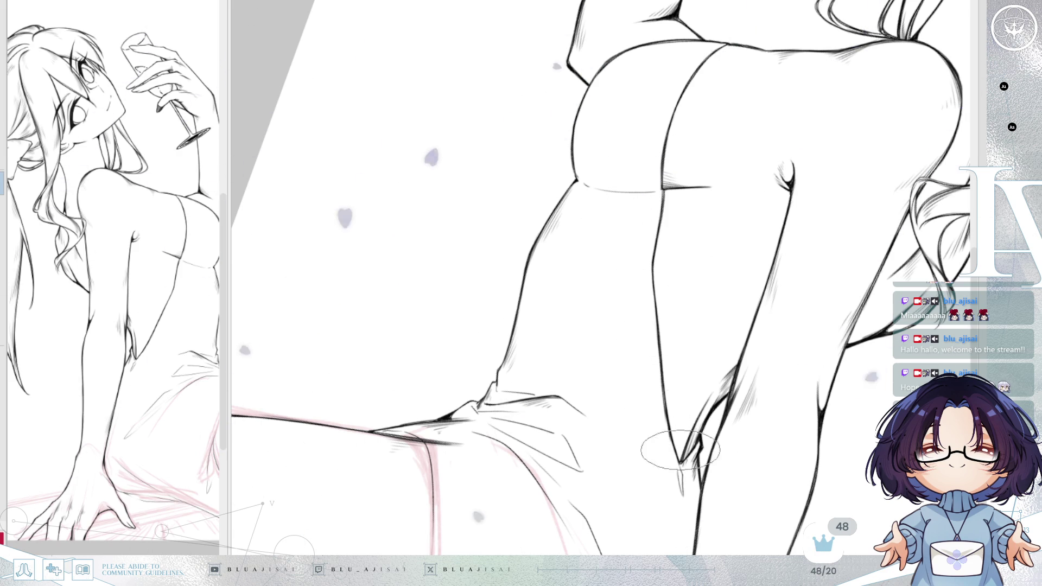
- Rotate the view around the lower fold area and bring the wine glass base into view
{"action": "key", "text": "Delete"}
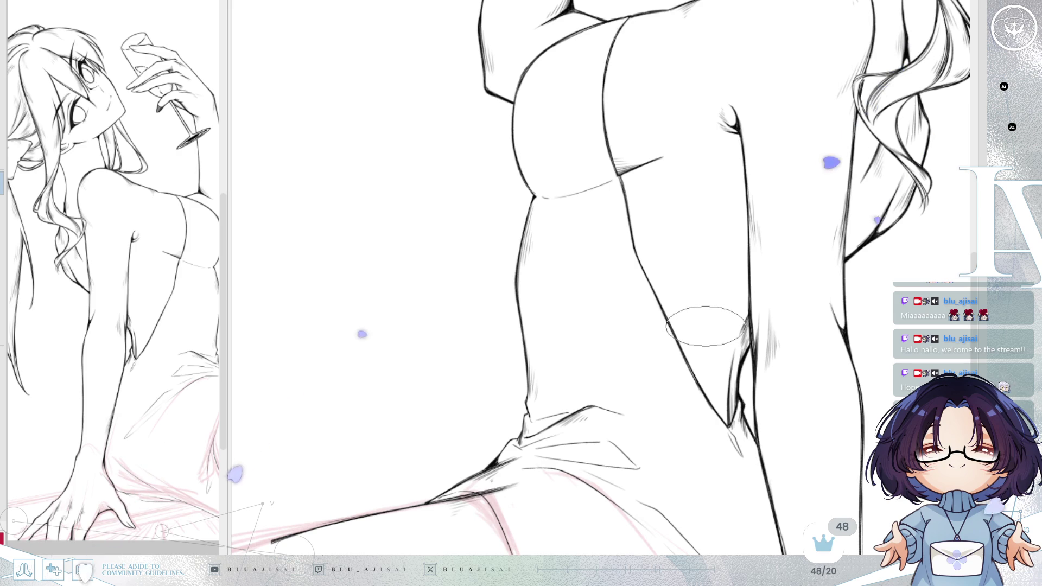
{"action": "left_click_drag", "start_coordinate": [706, 355], "coordinate": [503, 277]}
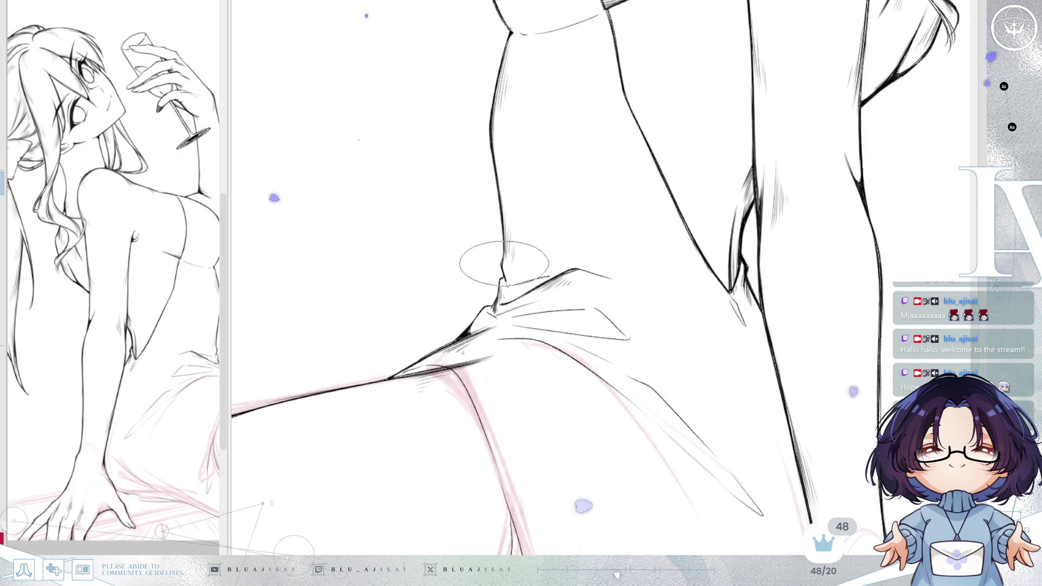
{"action": "left_click_drag", "start_coordinate": [491, 330], "coordinate": [511, 356]}
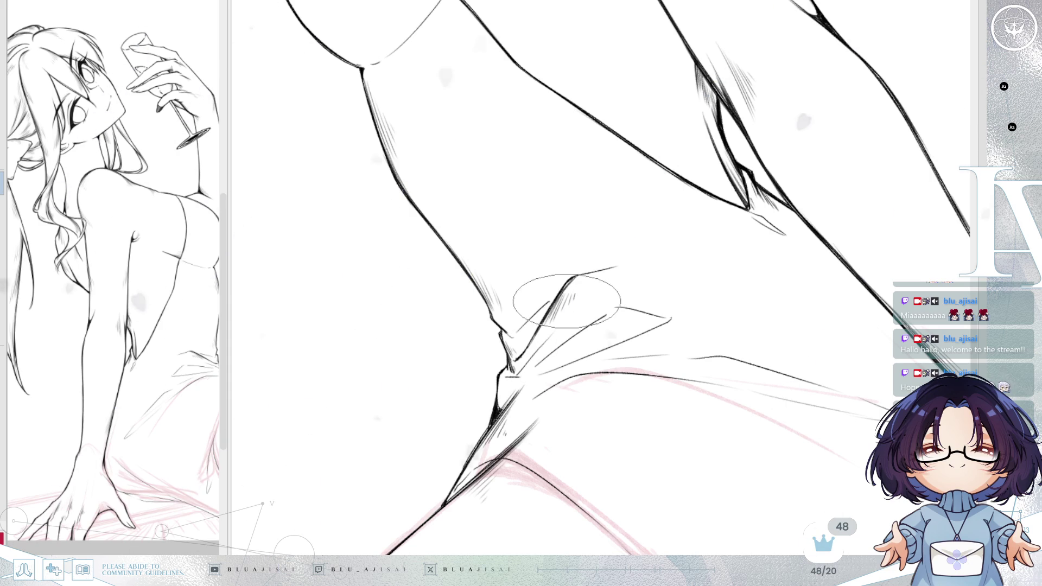
{"action": "left_click_drag", "start_coordinate": [577, 338], "coordinate": [582, 310]}
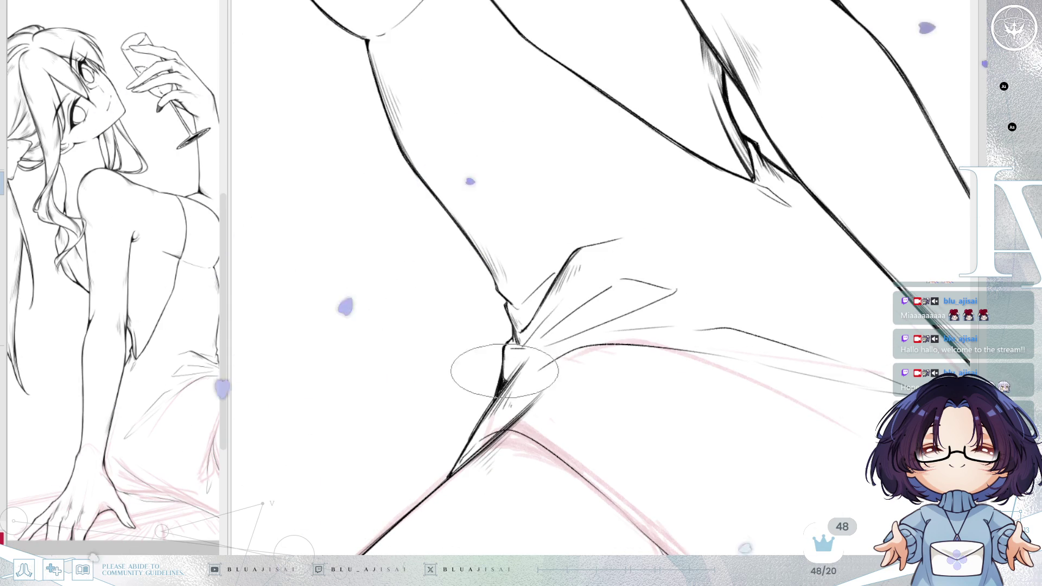
{"action": "key", "text": "Delete"}
{"action": "key", "text": "Delete"}
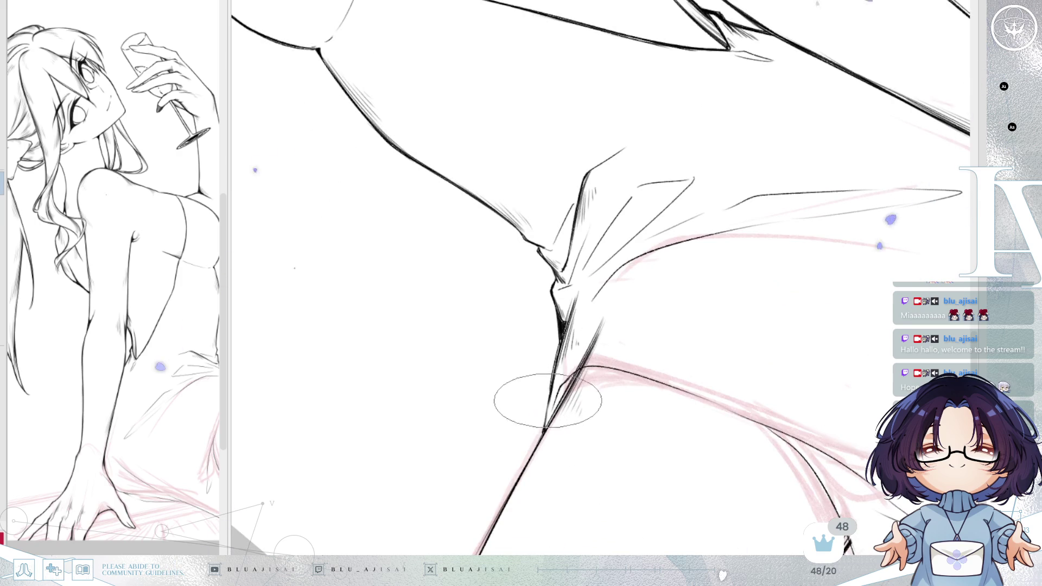
{"action": "mouse_move", "coordinate": [778, 213]}
{"action": "left_mouse_down"}
{"action": "mouse_move", "coordinate": [768, 198]}
{"action": "mouse_move", "coordinate": [778, 279]}
{"action": "mouse_move", "coordinate": [766, 346]}
{"action": "mouse_move", "coordinate": [575, 86]}
{"action": "mouse_move", "coordinate": [601, 192]}
{"action": "left_mouse_up"}
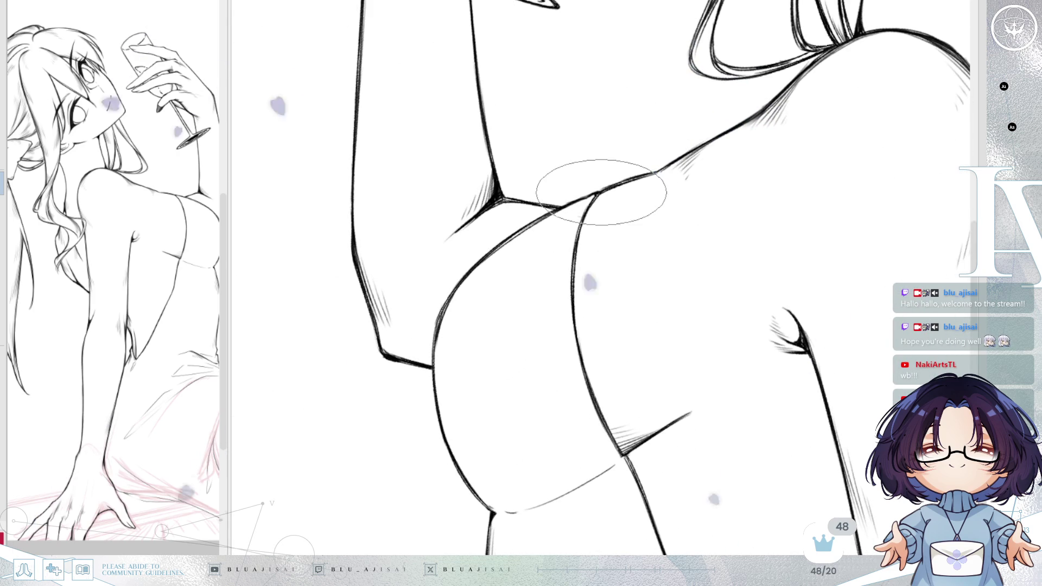
{"action": "mouse_move", "coordinate": [591, 213]}
{"action": "left_mouse_down"}
{"action": "mouse_move", "coordinate": [543, 209]}
{"action": "mouse_move", "coordinate": [571, 198]}
{"action": "left_mouse_up"}
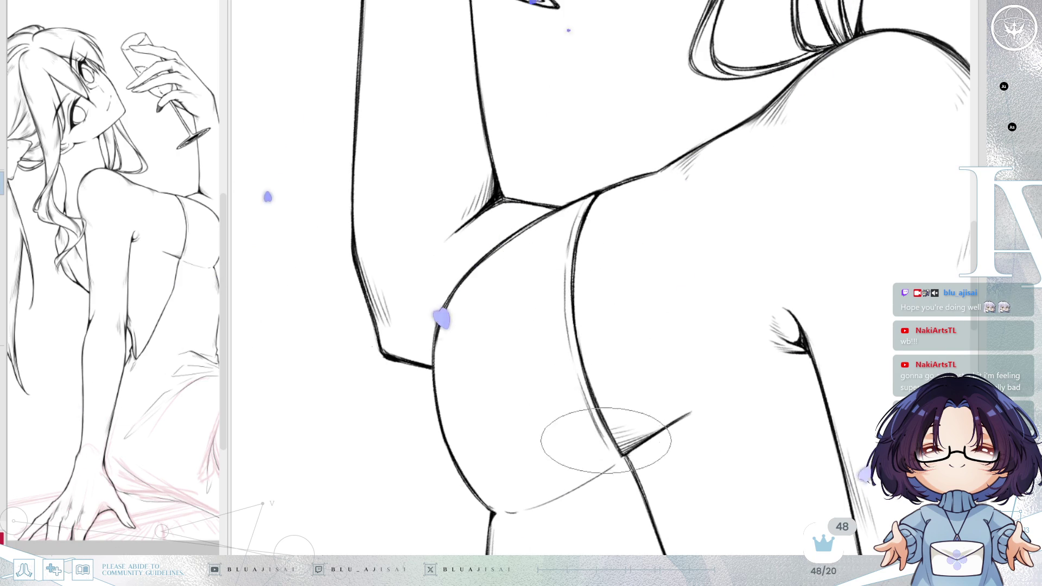
{"action": "key", "text": "h"}
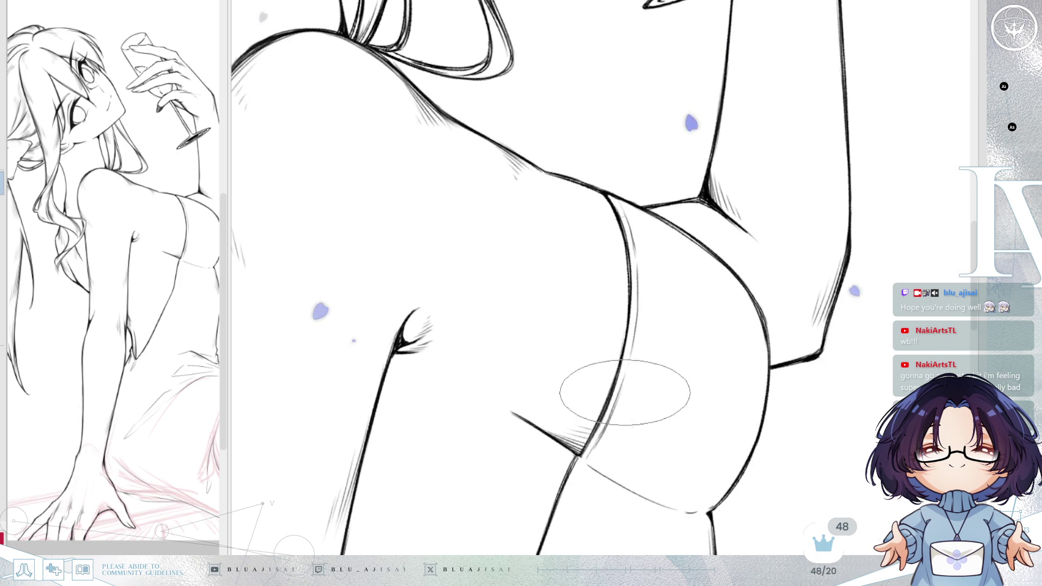
{"action": "scroll", "coordinate": [615, 337], "scroll_direction": "down", "scroll_amount": 2}
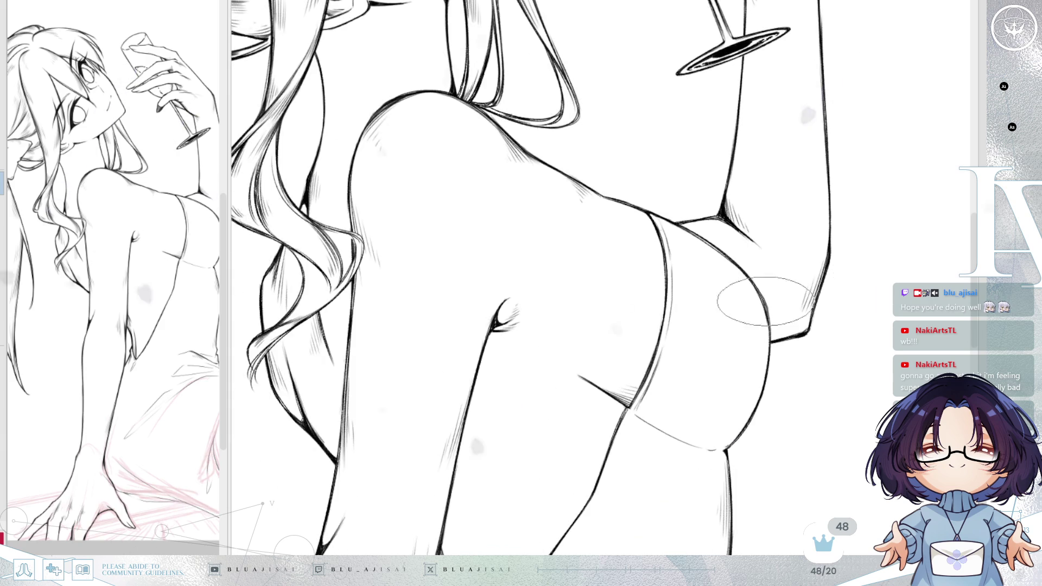
{"action": "scroll", "coordinate": [802, 240], "scroll_direction": "down", "scroll_amount": 2}
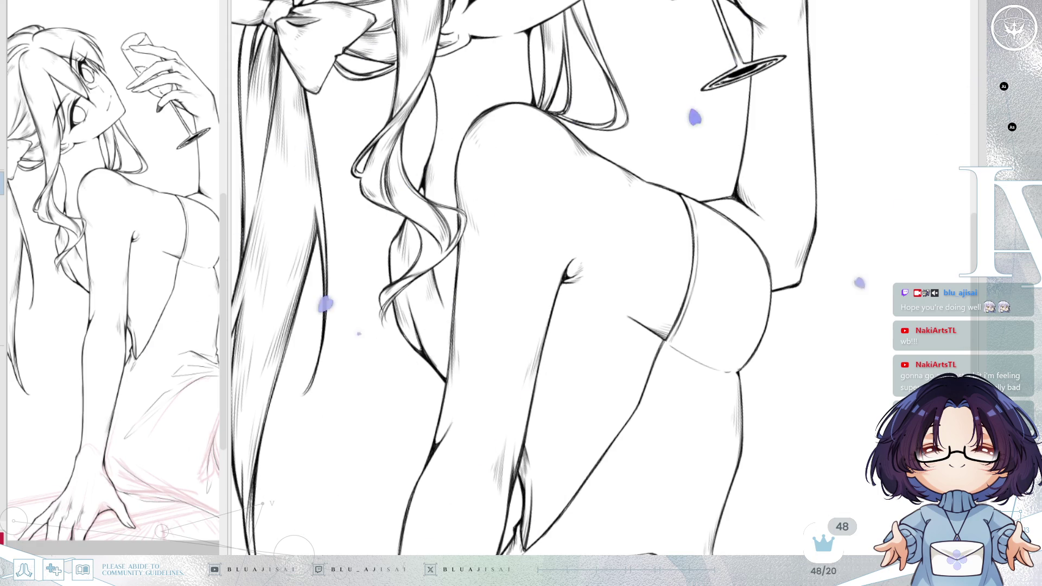
{"action": "key", "text": "m"}
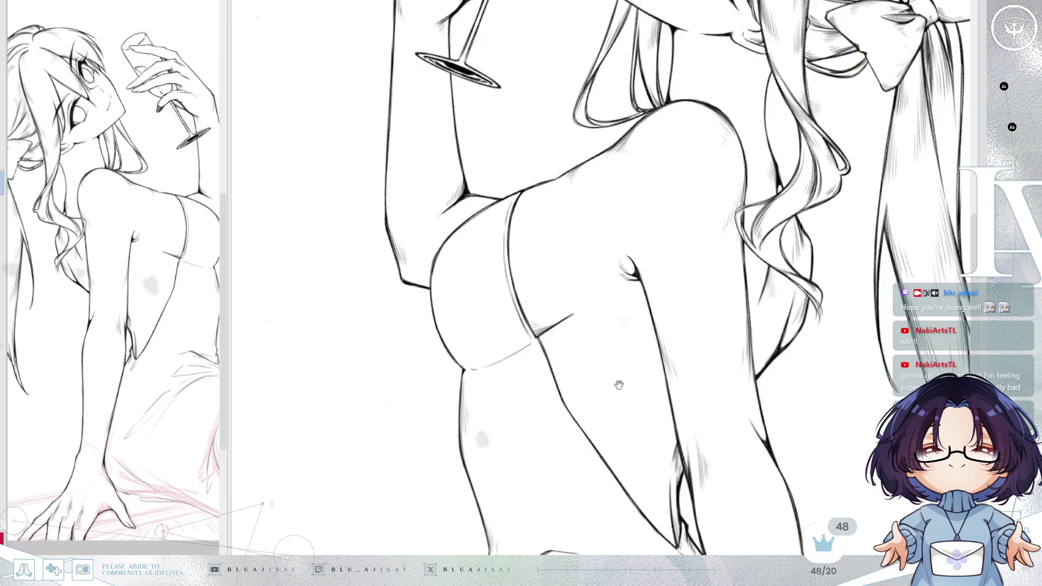
{"action": "scroll", "coordinate": [743, 298], "scroll_direction": "up", "scroll_amount": 1}
{"action": "scroll", "coordinate": [684, 305], "scroll_direction": "up", "scroll_amount": 1}
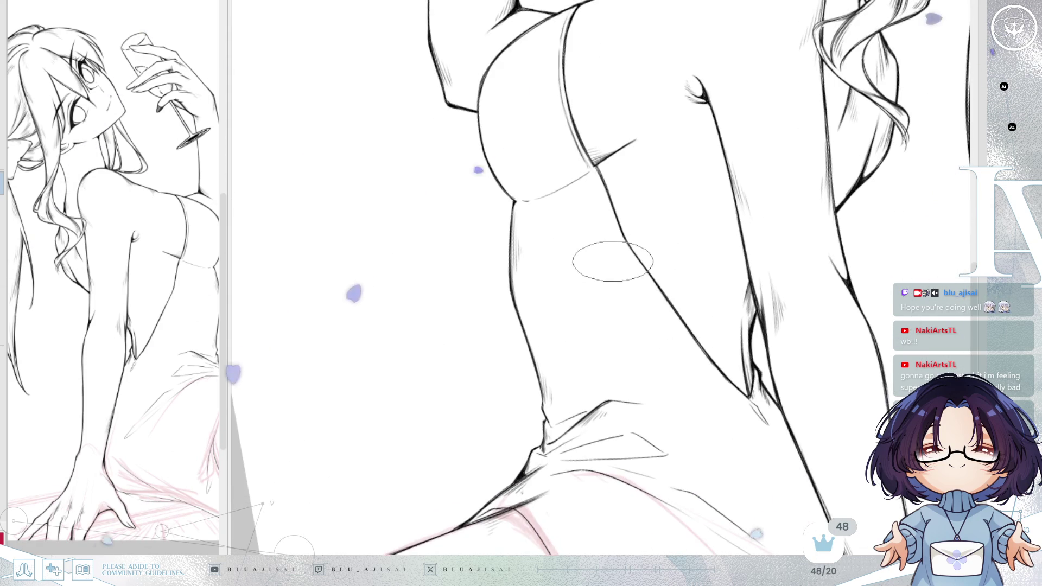
{"action": "scroll", "coordinate": [633, 313], "scroll_direction": "up", "scroll_amount": 1}
- Mirror and rotate the view so the raised thigh and skirt fold stand upright for inking
{"action": "left_click_drag", "start_coordinate": [633, 313], "coordinate": [628, 287]}
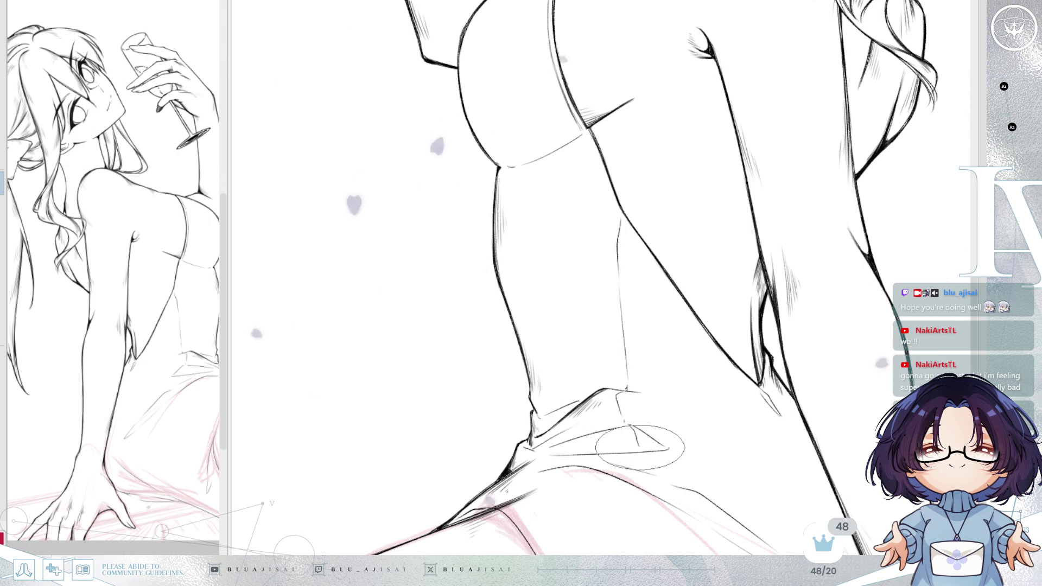
{"action": "key", "text": "h"}
{"action": "left_click_drag", "start_coordinate": [691, 294], "coordinate": [821, 195]}
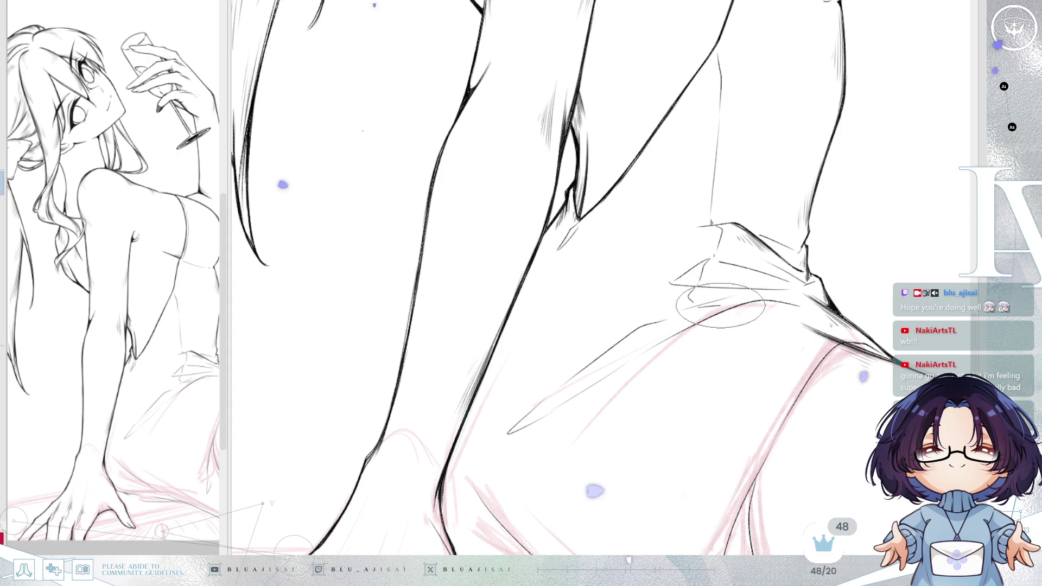
{"action": "mouse_move", "coordinate": [732, 295]}
{"action": "left_mouse_down"}
{"action": "mouse_move", "coordinate": [768, 302]}
{"action": "mouse_move", "coordinate": [713, 242]}
{"action": "left_mouse_up"}
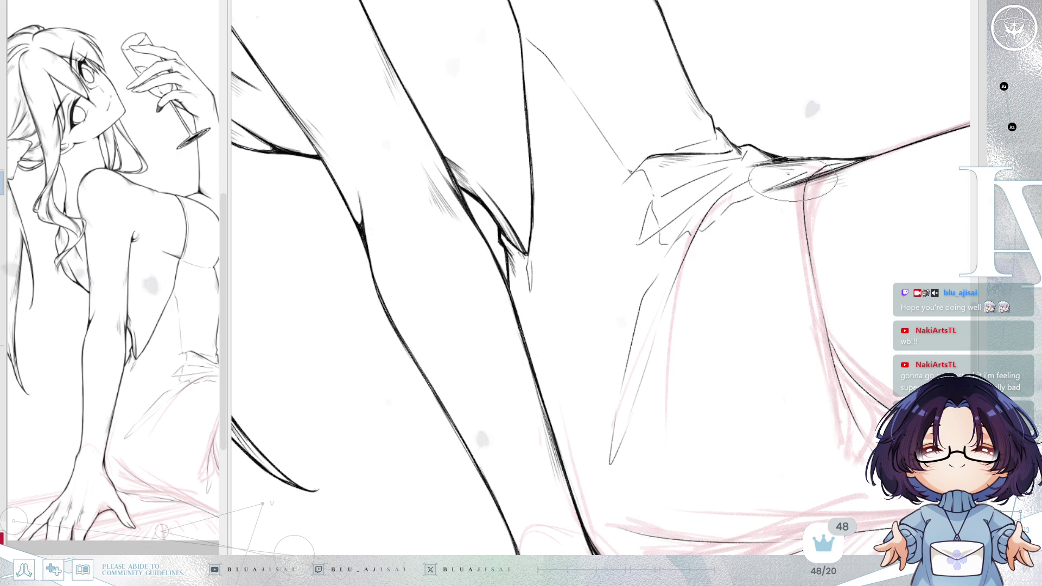
{"action": "mouse_move", "coordinate": [812, 171]}
{"action": "left_mouse_down"}
{"action": "mouse_move", "coordinate": [712, 214]}
{"action": "mouse_move", "coordinate": [852, 204]}
{"action": "mouse_move", "coordinate": [640, 224]}
{"action": "mouse_move", "coordinate": [671, 197]}
{"action": "mouse_move", "coordinate": [704, 201]}
{"action": "left_mouse_up"}
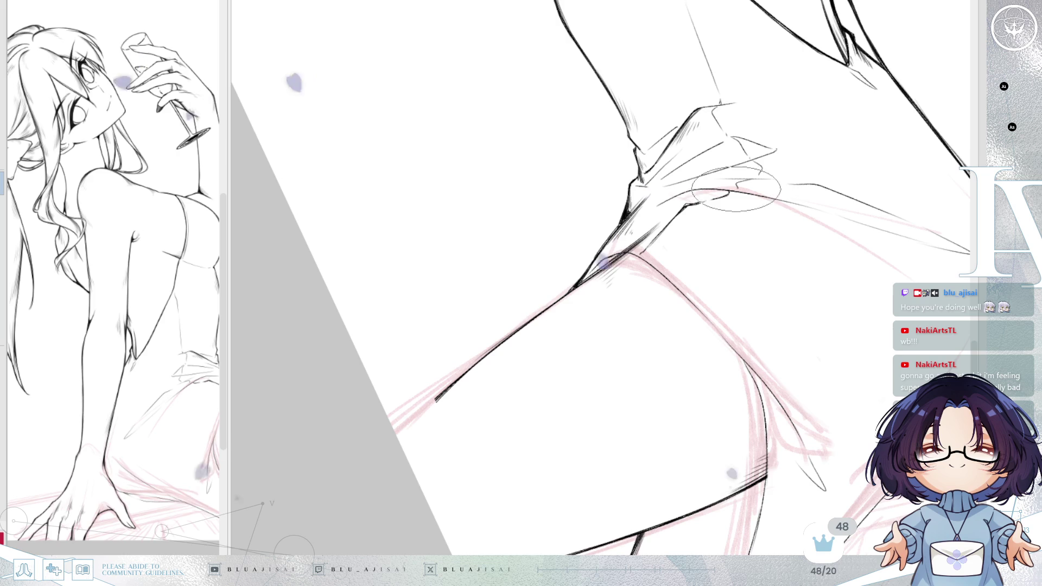
{"action": "mouse_move", "coordinate": [739, 182]}
{"action": "left_mouse_down"}
{"action": "mouse_move", "coordinate": [719, 158]}
{"action": "mouse_move", "coordinate": [667, 220]}
{"action": "left_mouse_up"}
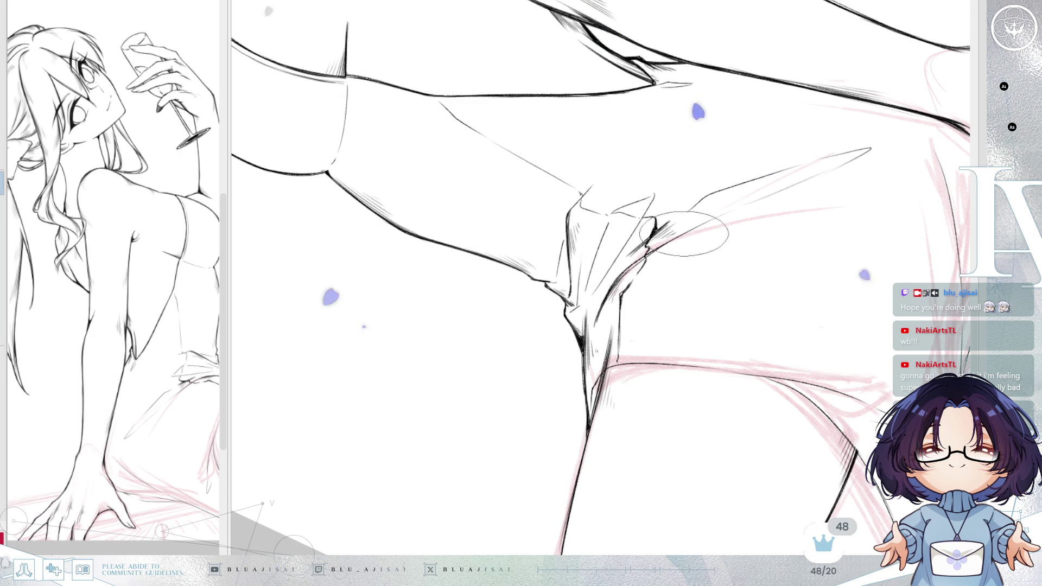
{"action": "key", "text": "End"}
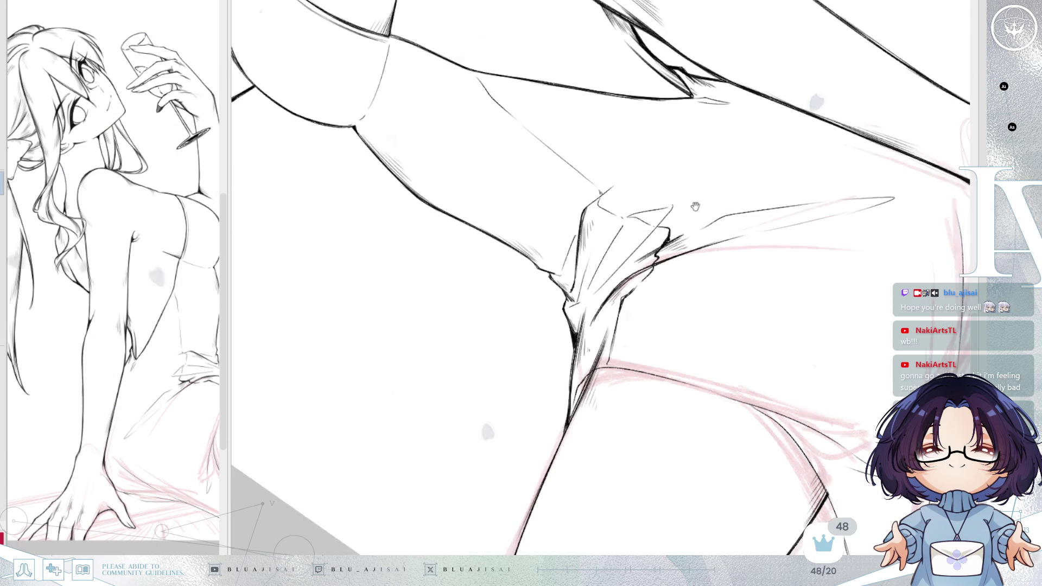
- Move the view down along the far leg toward the rolled skirt cuff
{"action": "key", "text": "End"}
{"action": "key", "text": "End"}
{"action": "left_click_drag", "start_coordinate": [763, 93], "coordinate": [724, 154]}
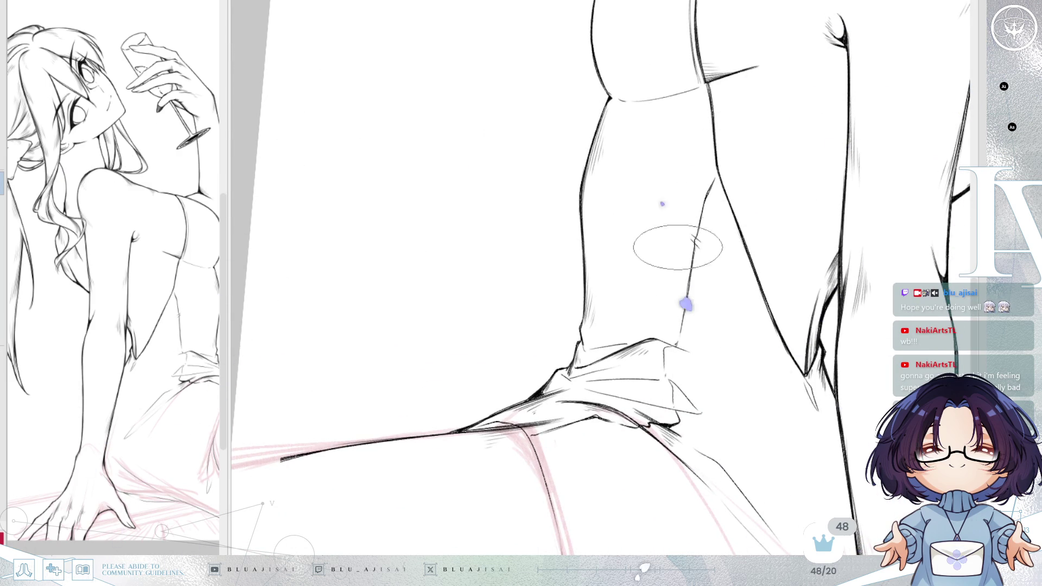
{"action": "left_click_drag", "start_coordinate": [696, 282], "coordinate": [688, 265]}
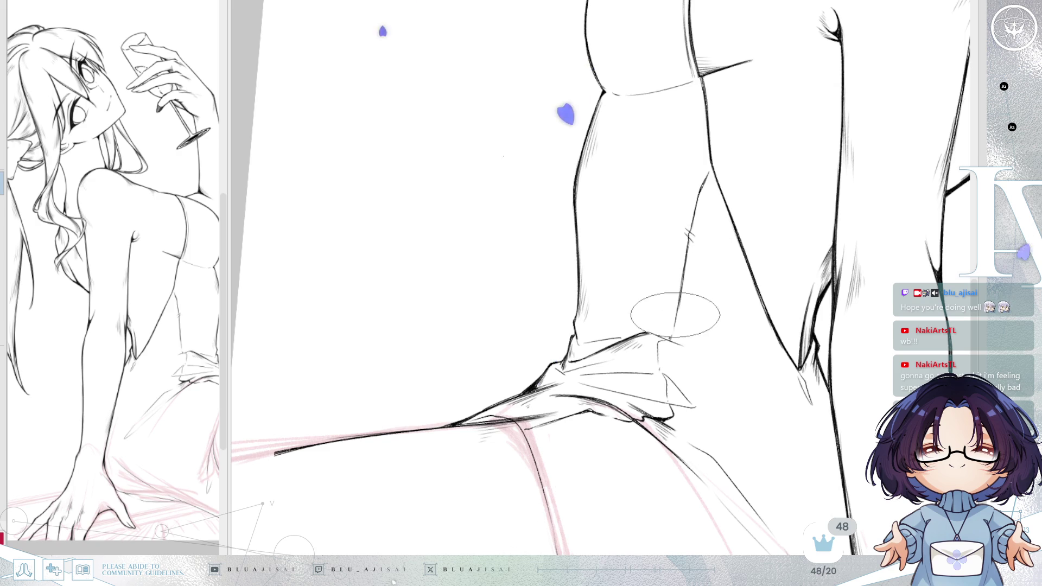
{"action": "mouse_move", "coordinate": [674, 321]}
{"action": "left_mouse_down"}
{"action": "mouse_move", "coordinate": [608, 318]}
{"action": "mouse_move", "coordinate": [628, 308]}
{"action": "left_mouse_up"}
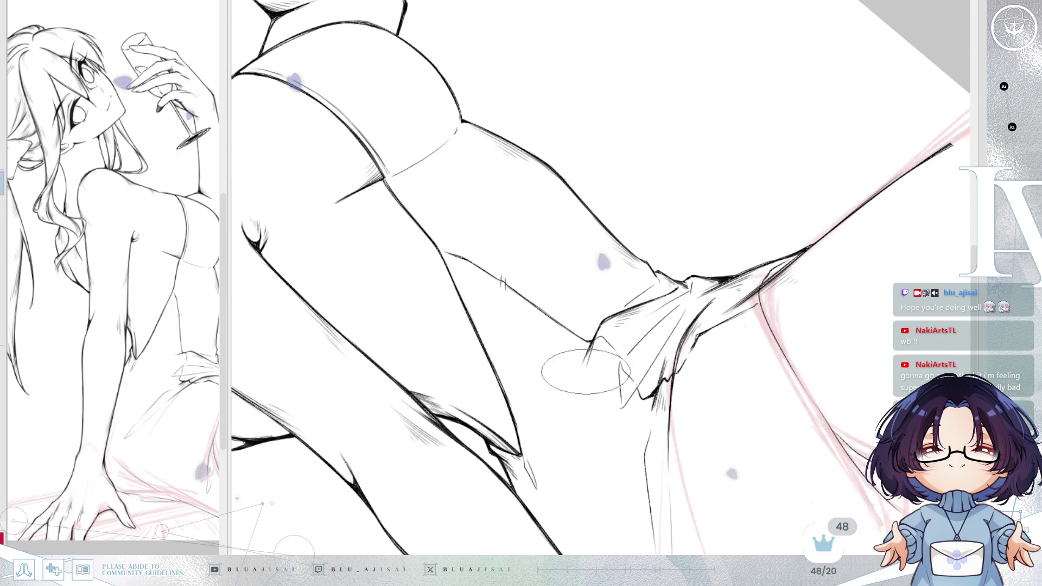
{"action": "left_click_drag", "start_coordinate": [594, 340], "coordinate": [578, 350]}
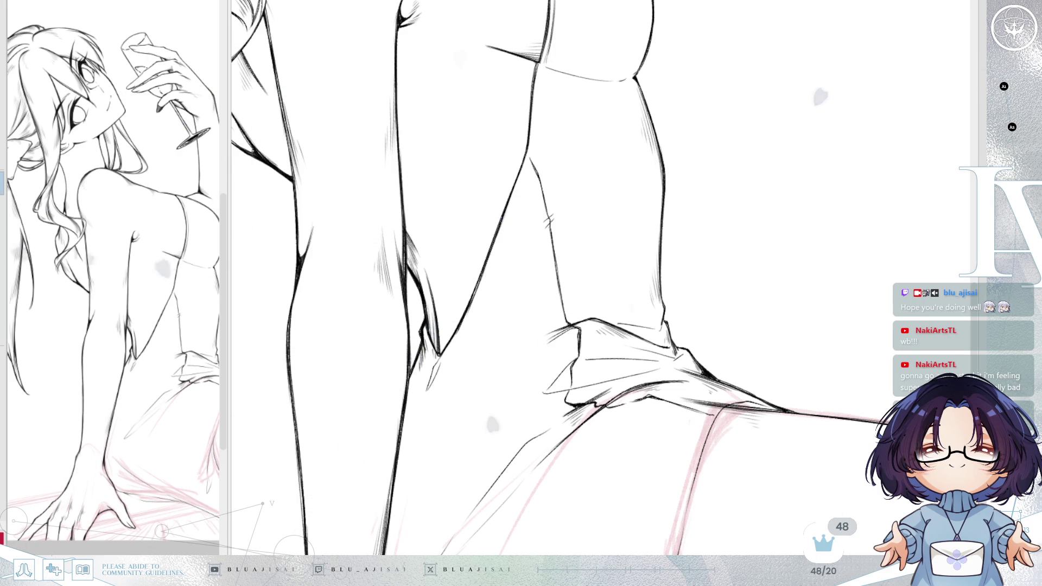
{"action": "left_click_drag", "start_coordinate": [636, 245], "coordinate": [622, 185]}
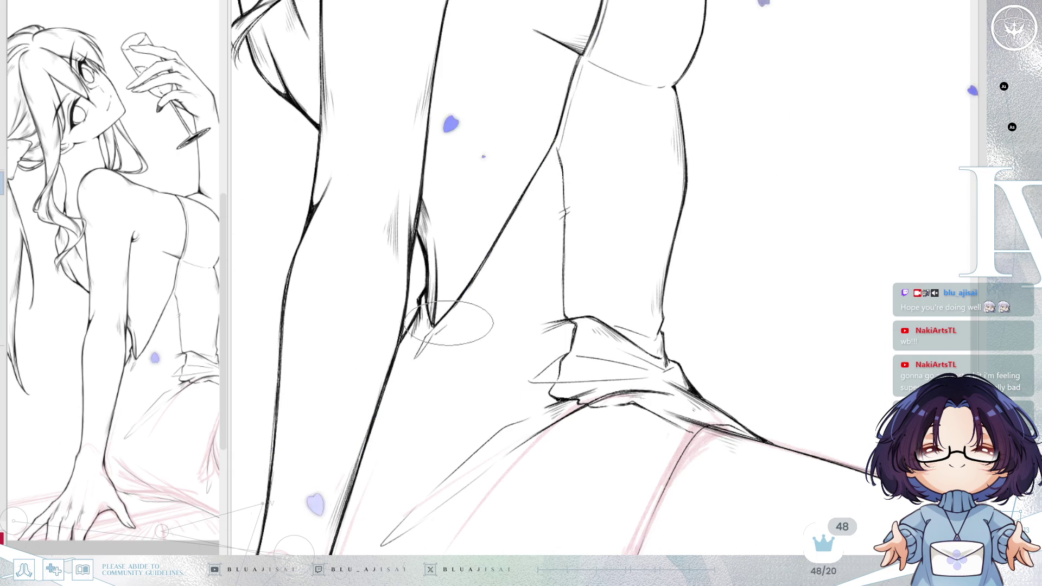
- Ink a thin line along the diagonal leg edge, reinforce the upper leg line, and mirror to check
{"action": "mouse_move", "coordinate": [434, 325]}
{"action": "left_mouse_down"}
{"action": "mouse_move", "coordinate": [488, 268]}
{"action": "mouse_move", "coordinate": [542, 158]}
{"action": "left_mouse_up"}
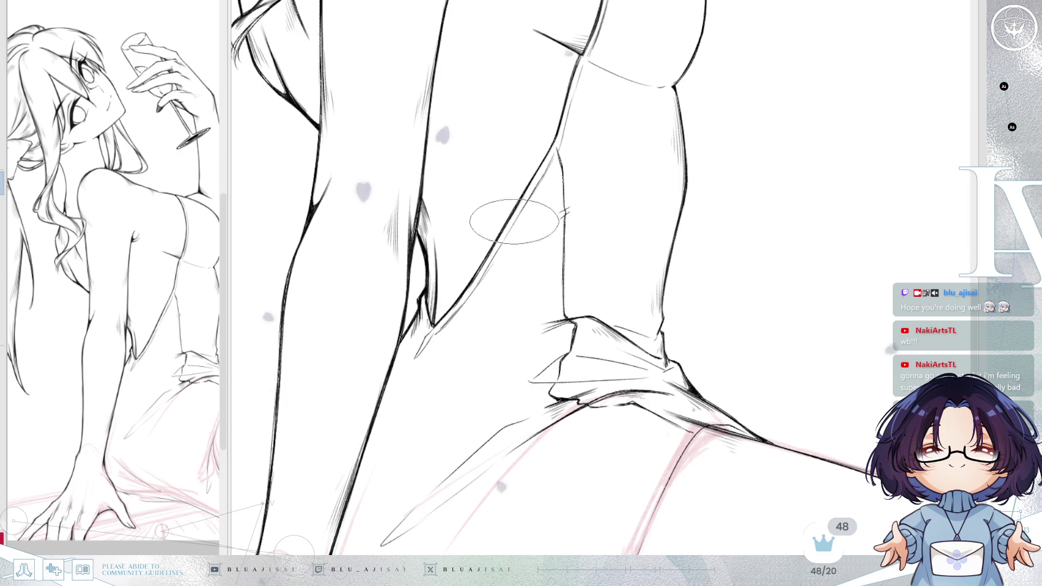
{"action": "left_click_drag", "start_coordinate": [581, 65], "coordinate": [558, 135]}
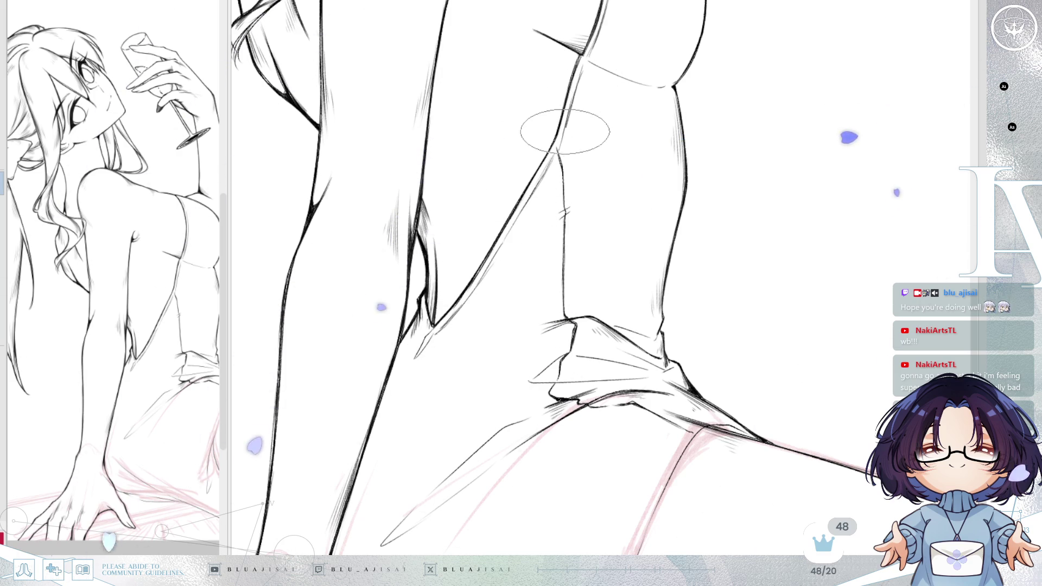
{"action": "key", "text": "h"}
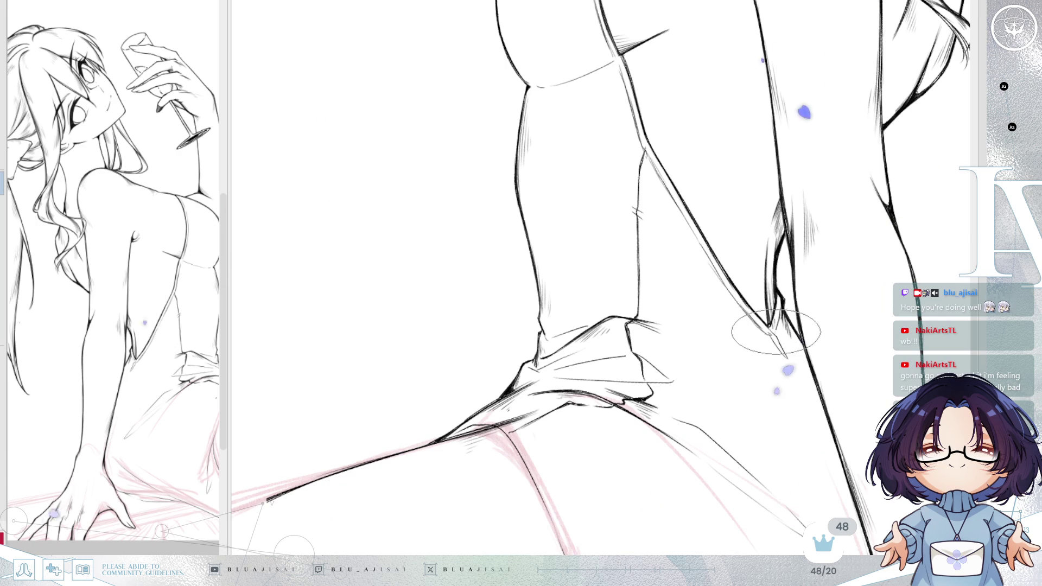
{"action": "left_click_drag", "start_coordinate": [765, 348], "coordinate": [769, 329]}
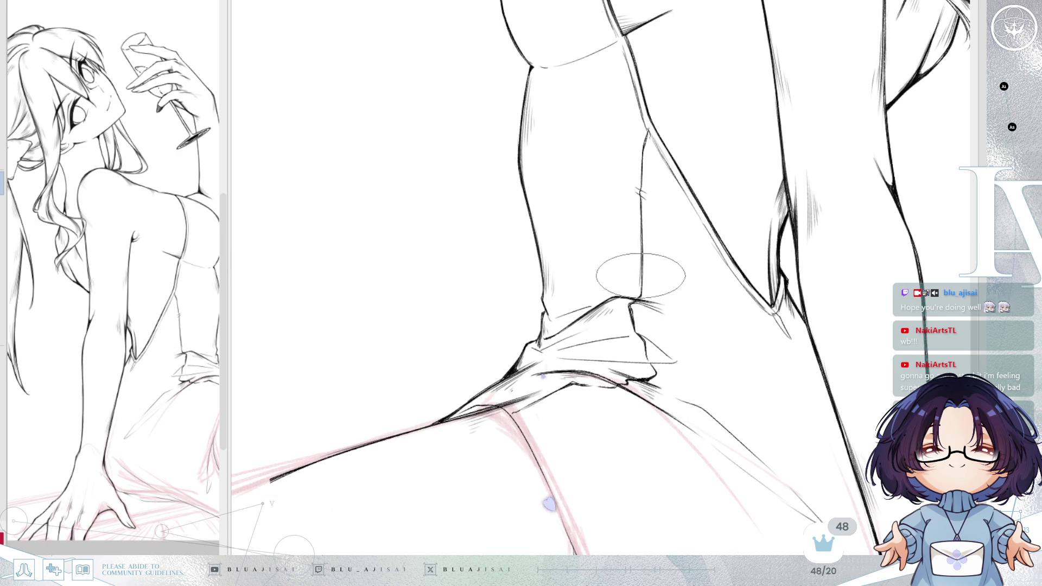
{"action": "left_click_drag", "start_coordinate": [640, 275], "coordinate": [647, 320]}
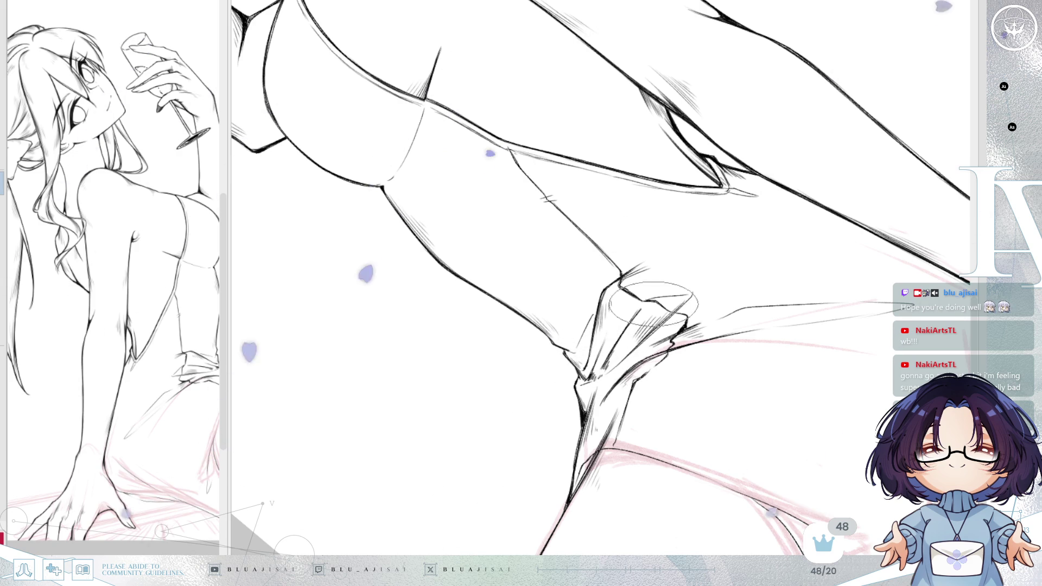
{"action": "key", "text": "Delete"}
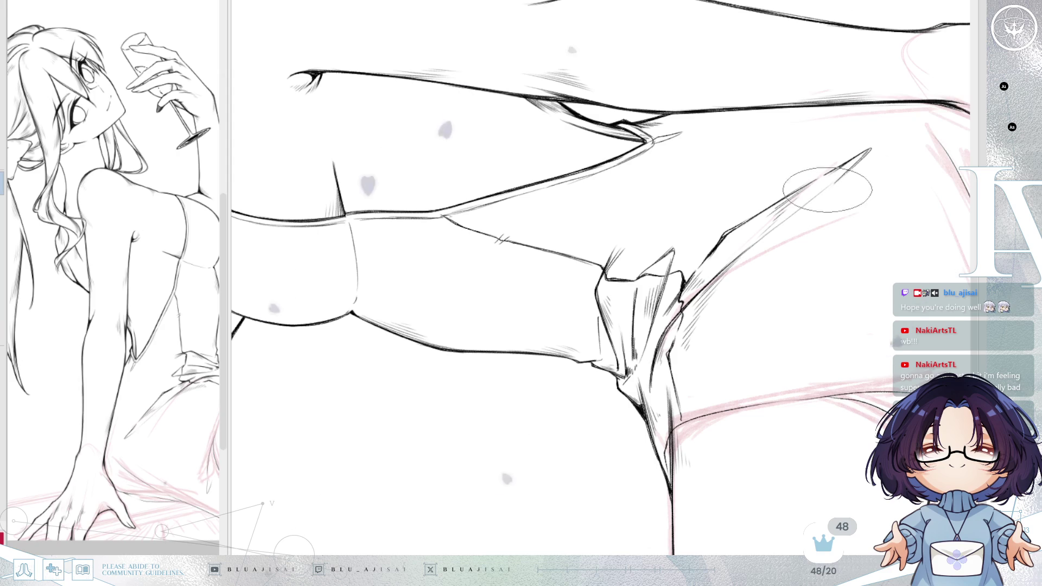
- Add thin vertical hatch strokes near the knee where the cuff meets the thigh
{"action": "mouse_move", "coordinate": [716, 256]}
{"action": "left_mouse_down"}
{"action": "mouse_move", "coordinate": [902, 220]}
{"action": "mouse_move", "coordinate": [897, 201]}
{"action": "left_mouse_up"}
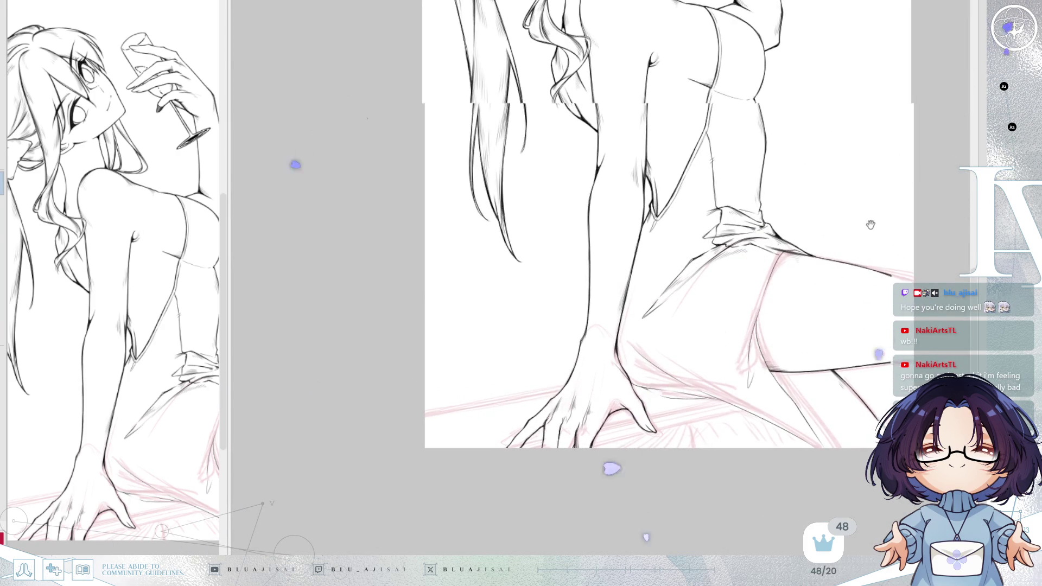
{"action": "scroll", "coordinate": [814, 197], "scroll_direction": "up", "scroll_amount": 1}
{"action": "scroll", "coordinate": [814, 197], "scroll_direction": "up", "scroll_amount": 3}
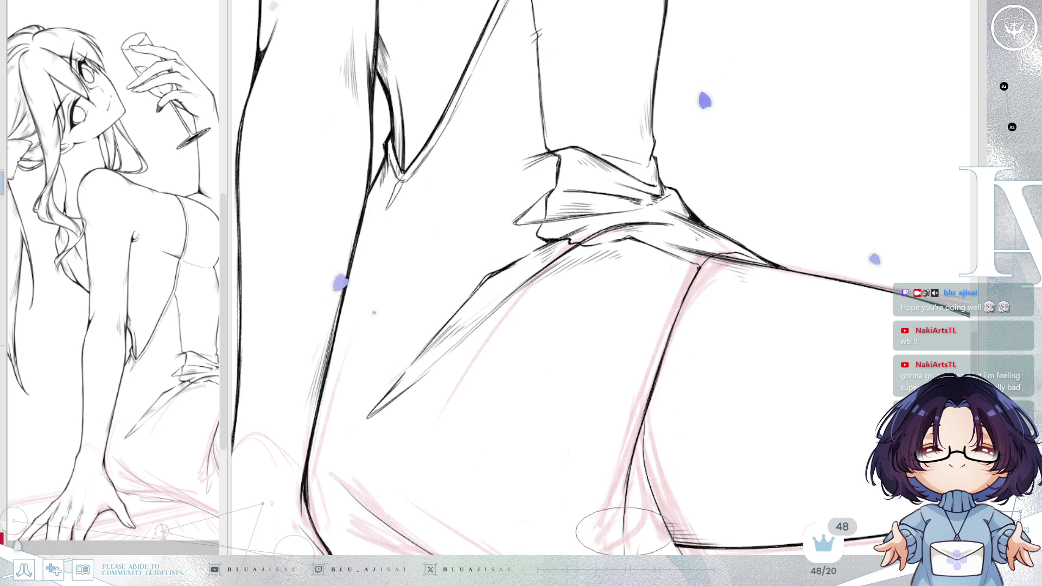
{"action": "left_click_drag", "start_coordinate": [656, 326], "coordinate": [679, 189]}
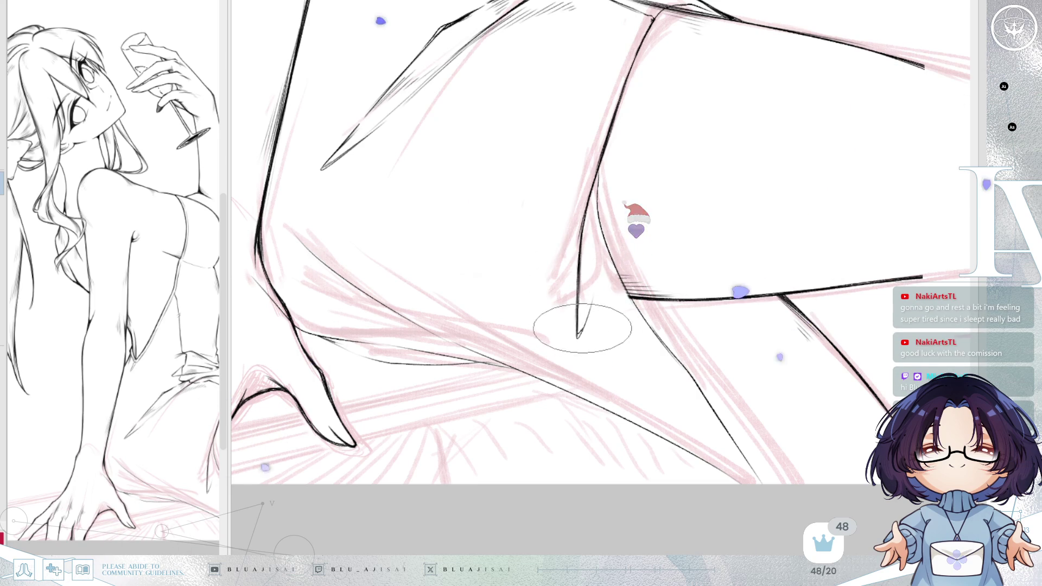
{"action": "left_click_drag", "start_coordinate": [589, 230], "coordinate": [584, 324]}
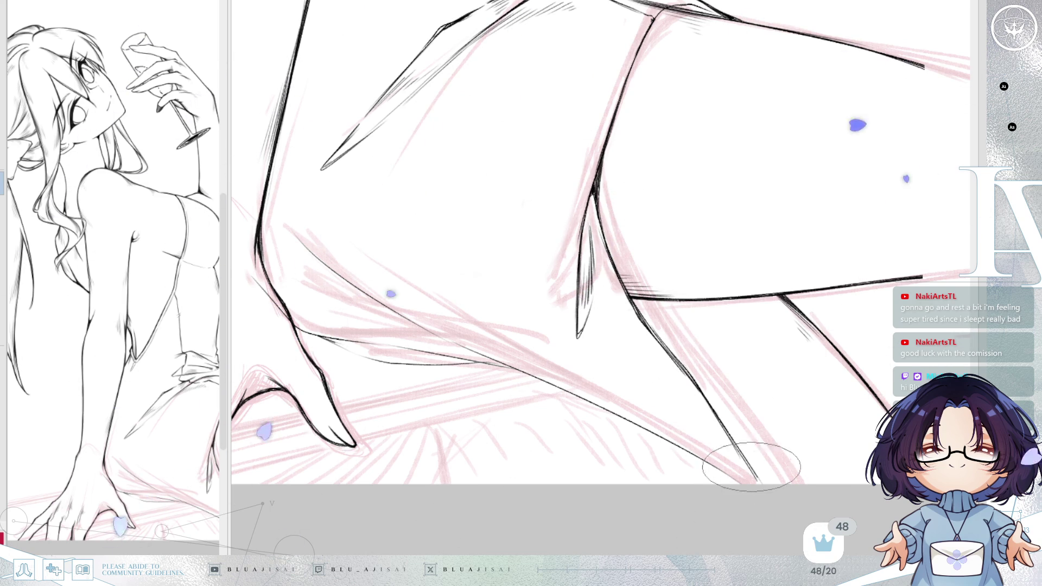
{"action": "left_click_drag", "start_coordinate": [750, 466], "coordinate": [631, 221]}
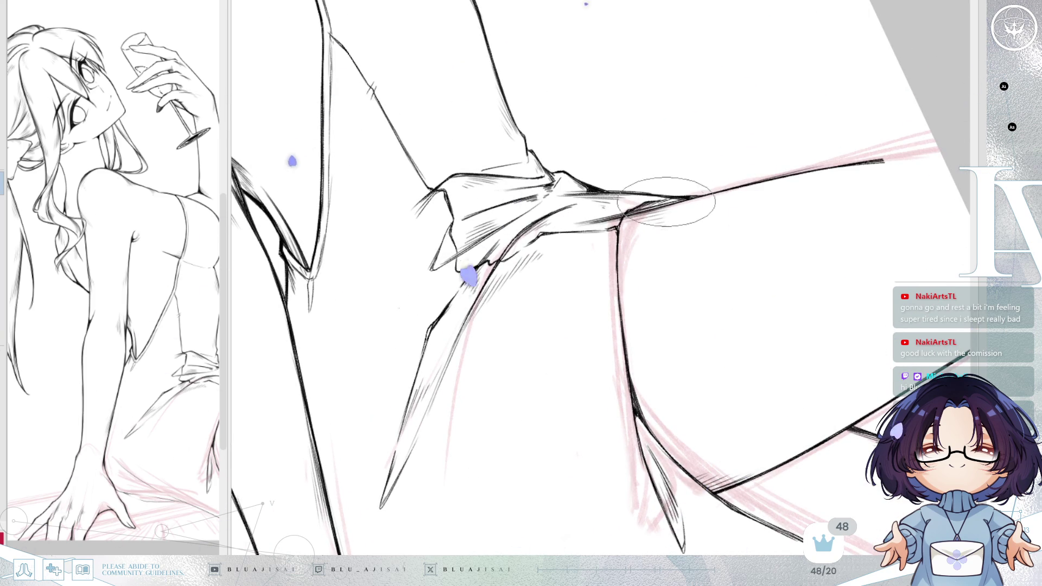
{"action": "key", "text": "Home"}
{"action": "scroll", "coordinate": [679, 200], "scroll_direction": "down", "scroll_amount": 4}
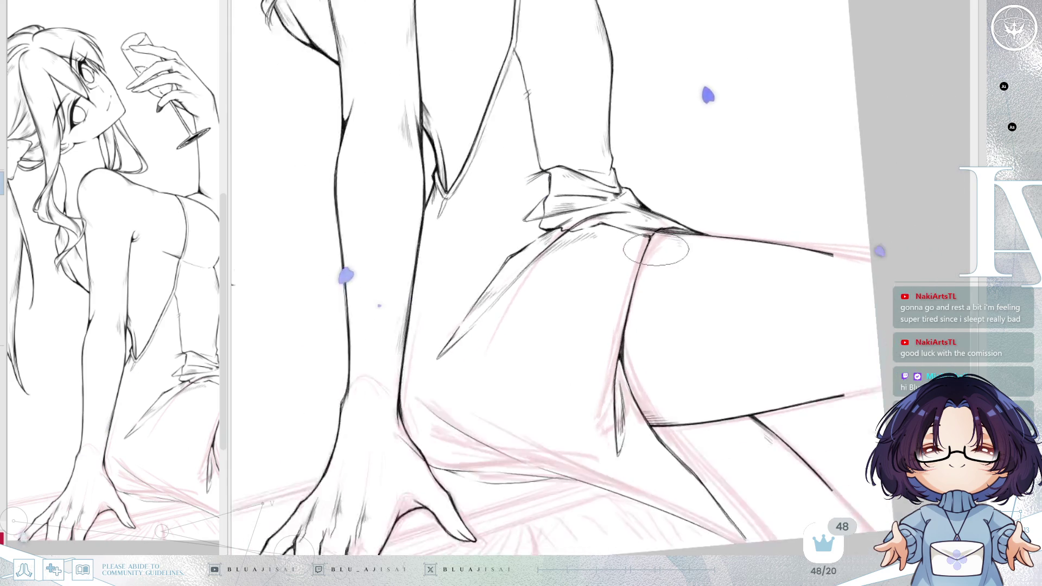
{"action": "scroll", "coordinate": [698, 256], "scroll_direction": "down", "scroll_amount": 2}
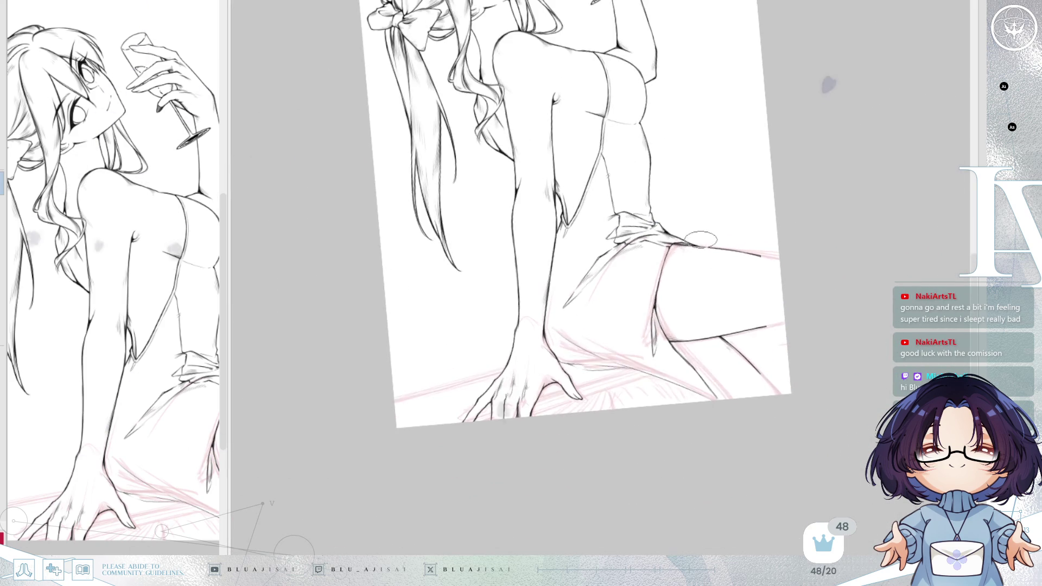
{"action": "mouse_move", "coordinate": [825, 81]}
{"action": "left_mouse_down"}
{"action": "mouse_move", "coordinate": [780, 323]}
{"action": "mouse_move", "coordinate": [779, 309]}
{"action": "left_mouse_up"}
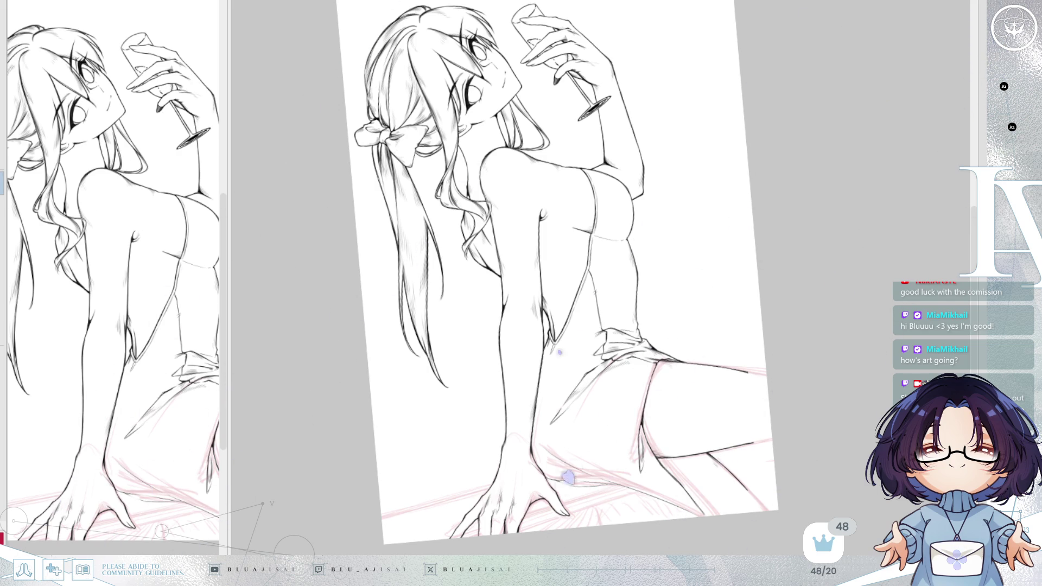
{"action": "scroll", "coordinate": [489, 326], "scroll_direction": "up", "scroll_amount": 3}
{"action": "scroll", "coordinate": [489, 326], "scroll_direction": "up", "scroll_amount": 2}
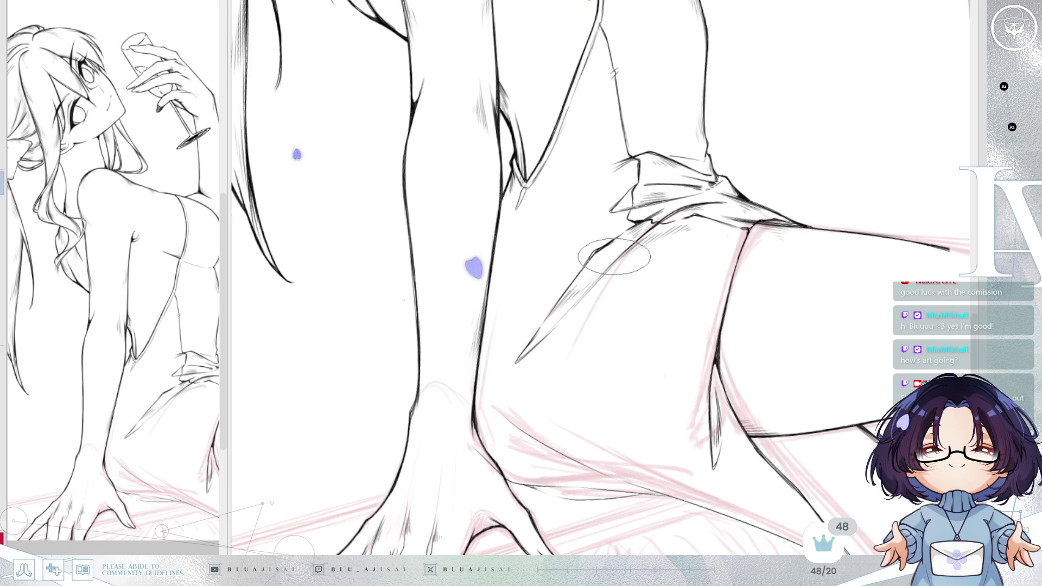
- Erase the long spike stroke below the skirt fold and draw a thin fold line beside it
{"action": "mouse_move", "coordinate": [565, 288]}
{"action": "left_mouse_down"}
{"action": "mouse_move", "coordinate": [509, 365]}
{"action": "mouse_move", "coordinate": [549, 324]}
{"action": "mouse_move", "coordinate": [570, 327]}
{"action": "left_mouse_up"}
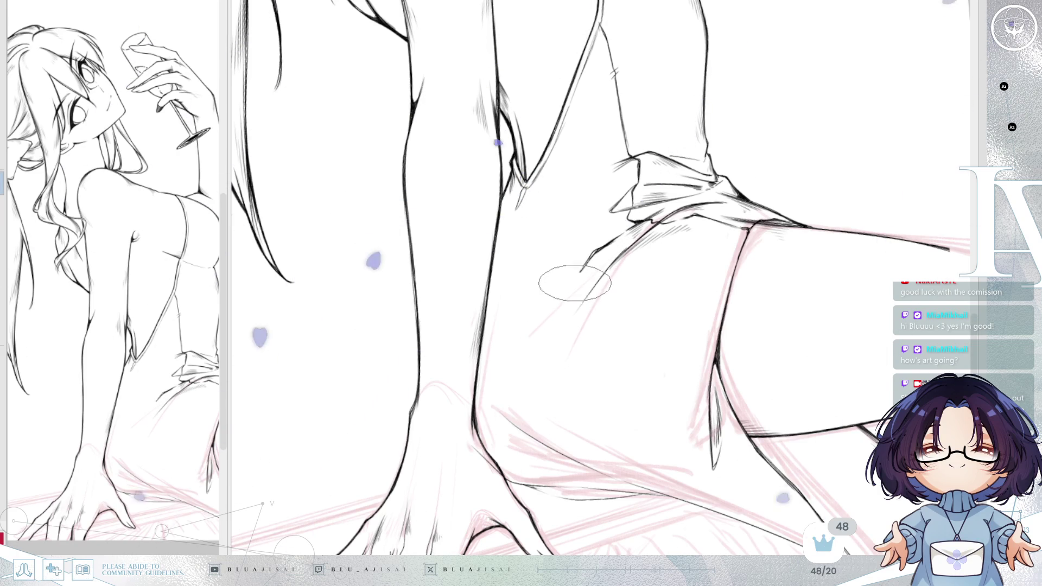
{"action": "left_click_drag", "start_coordinate": [582, 220], "coordinate": [502, 302]}
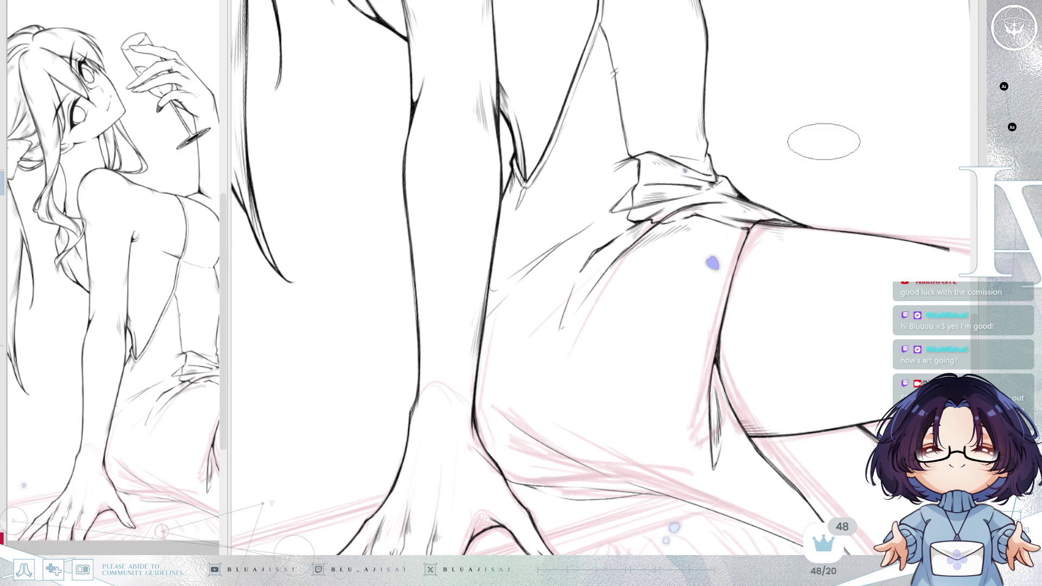
{"action": "key", "text": "h"}
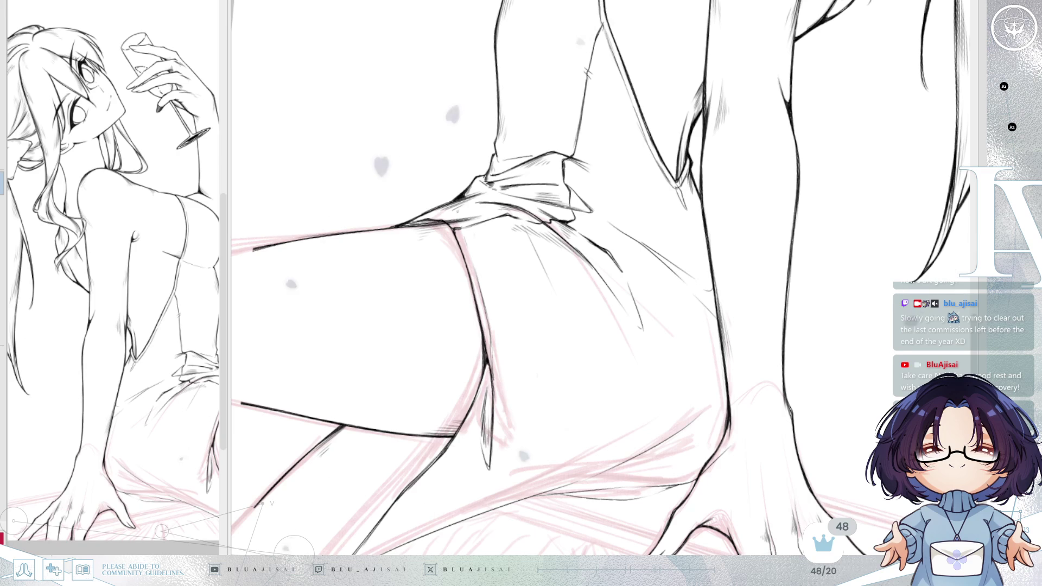
{"action": "left_click_drag", "start_coordinate": [553, 106], "coordinate": [509, 228]}
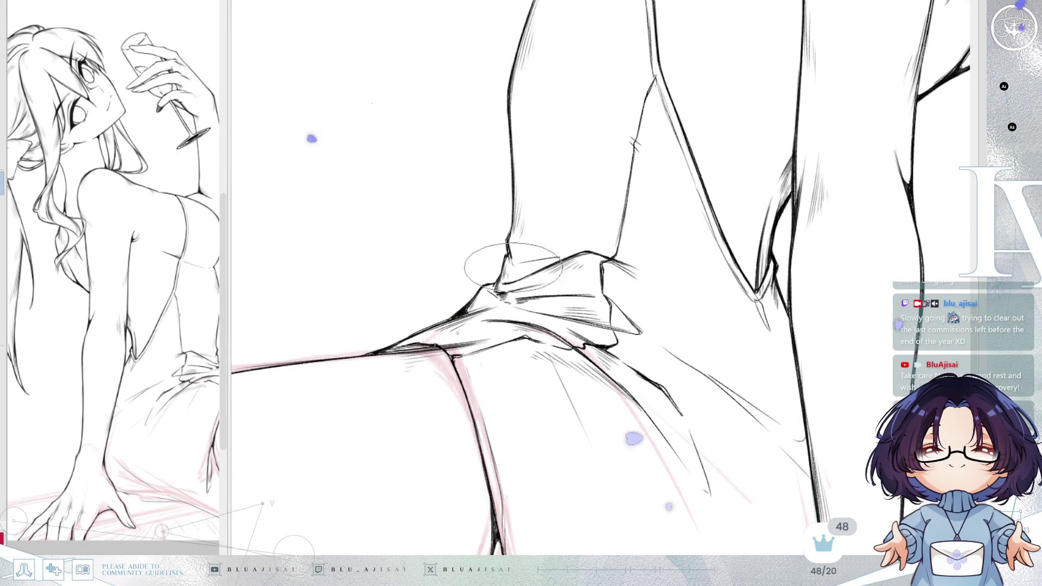
{"action": "scroll", "coordinate": [801, 166], "scroll_direction": "down", "scroll_amount": 1}
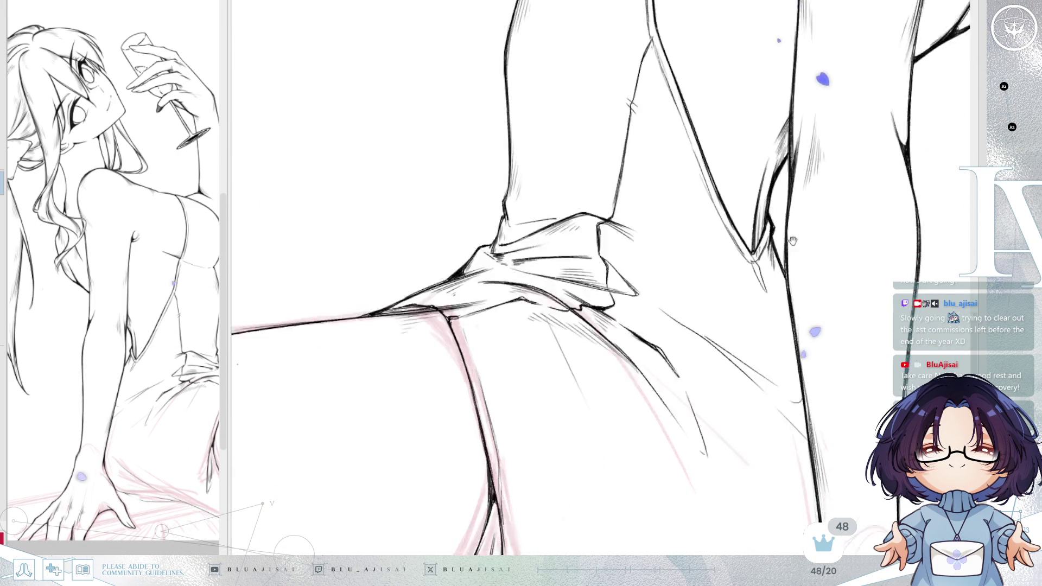
{"action": "scroll", "coordinate": [806, 165], "scroll_direction": "down", "scroll_amount": 3}
{"action": "scroll", "coordinate": [814, 167], "scroll_direction": "down", "scroll_amount": 1}
{"action": "scroll", "coordinate": [814, 175], "scroll_direction": "down", "scroll_amount": 1}
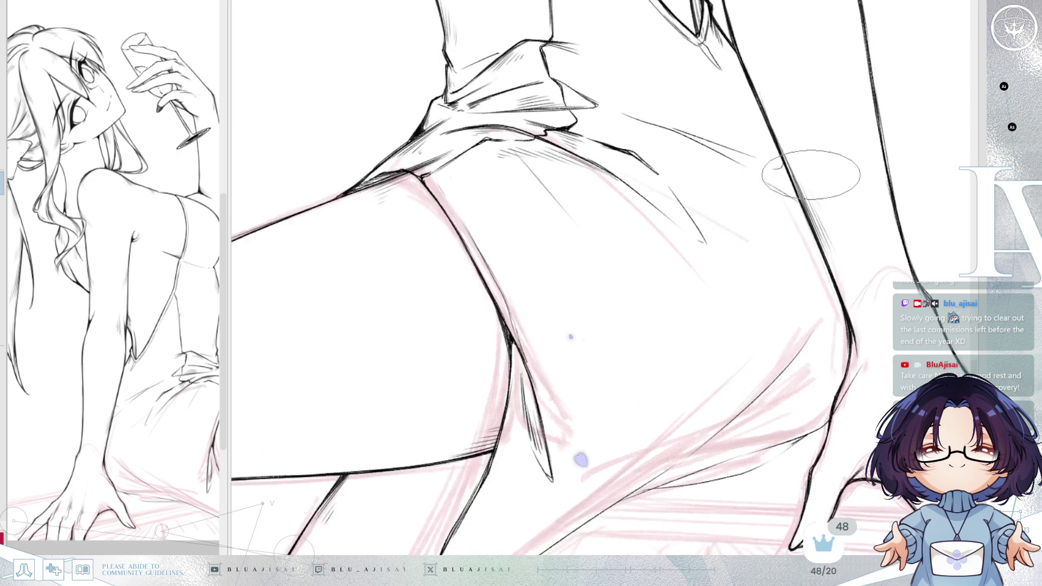
{"action": "scroll", "coordinate": [830, 318], "scroll_direction": "down", "scroll_amount": 1}
{"action": "scroll", "coordinate": [830, 317], "scroll_direction": "down", "scroll_amount": 2}
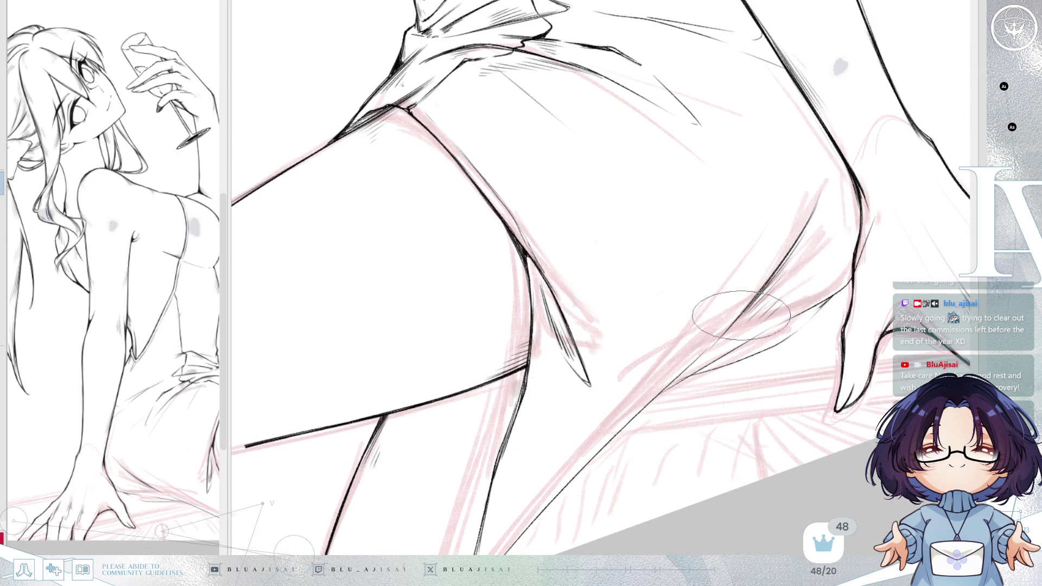
{"action": "scroll", "coordinate": [673, 372], "scroll_direction": "down", "scroll_amount": 1}
{"action": "left_click_drag", "start_coordinate": [673, 372], "coordinate": [687, 355]}
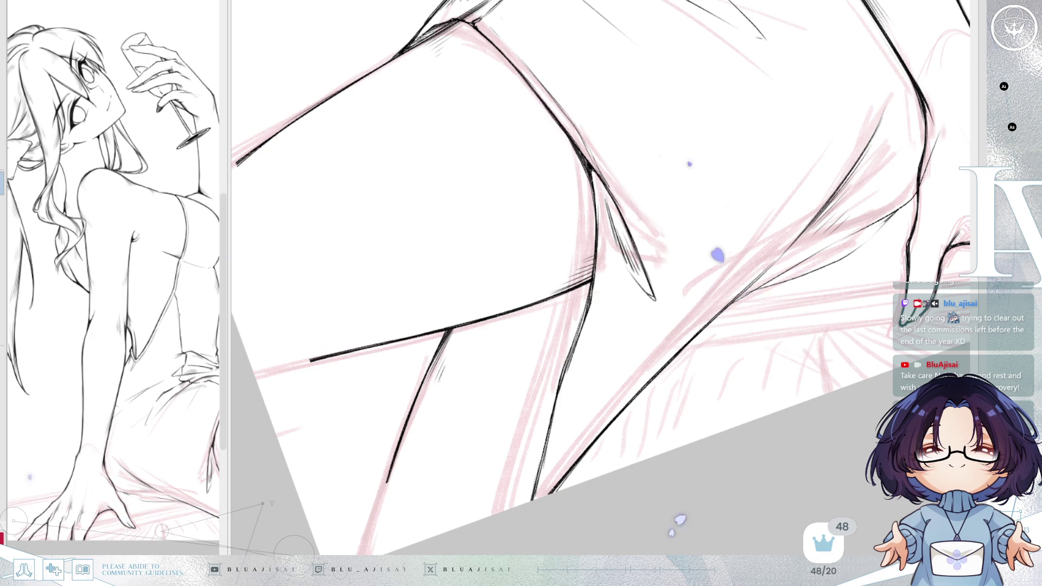
- Double the diagonal thigh line below the junction and remove the stray hatching beside it
{"action": "mouse_move", "coordinate": [616, 260]}
{"action": "left_mouse_down"}
{"action": "mouse_move", "coordinate": [505, 342]}
{"action": "mouse_move", "coordinate": [448, 404]}
{"action": "left_mouse_up"}
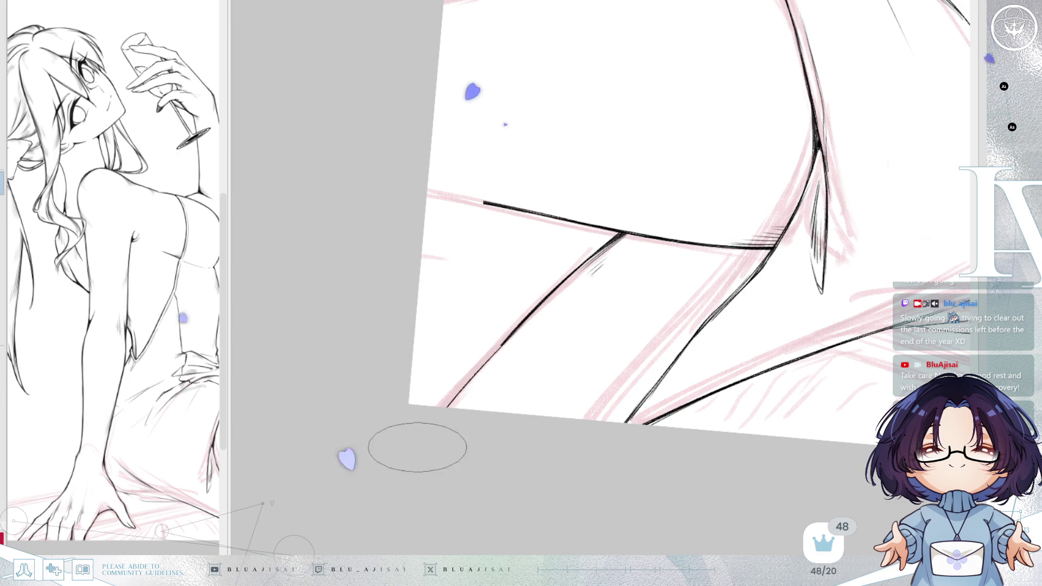
{"action": "left_click_drag", "start_coordinate": [442, 415], "coordinate": [570, 274]}
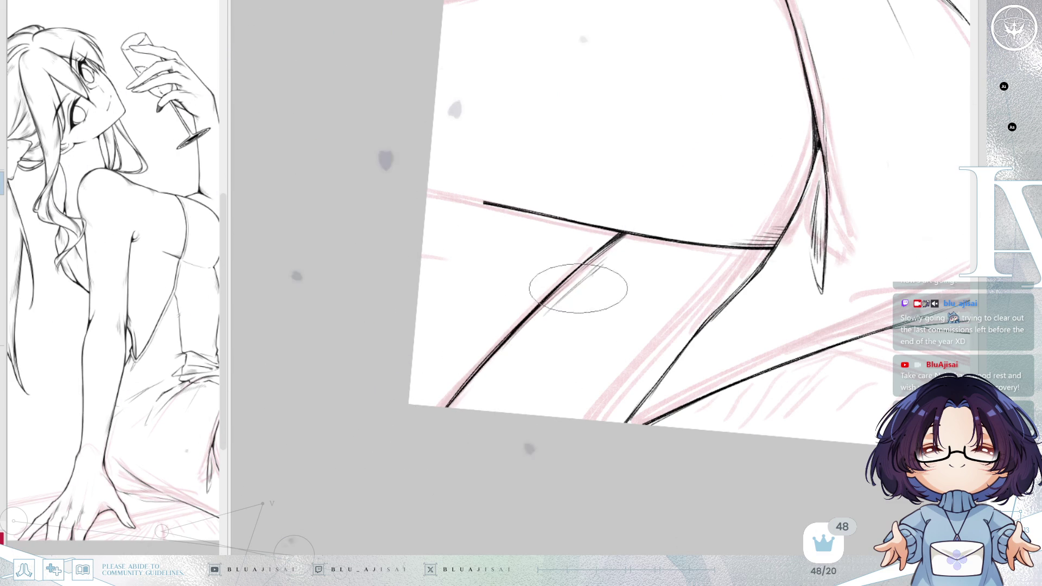
{"action": "key", "text": "Delete"}
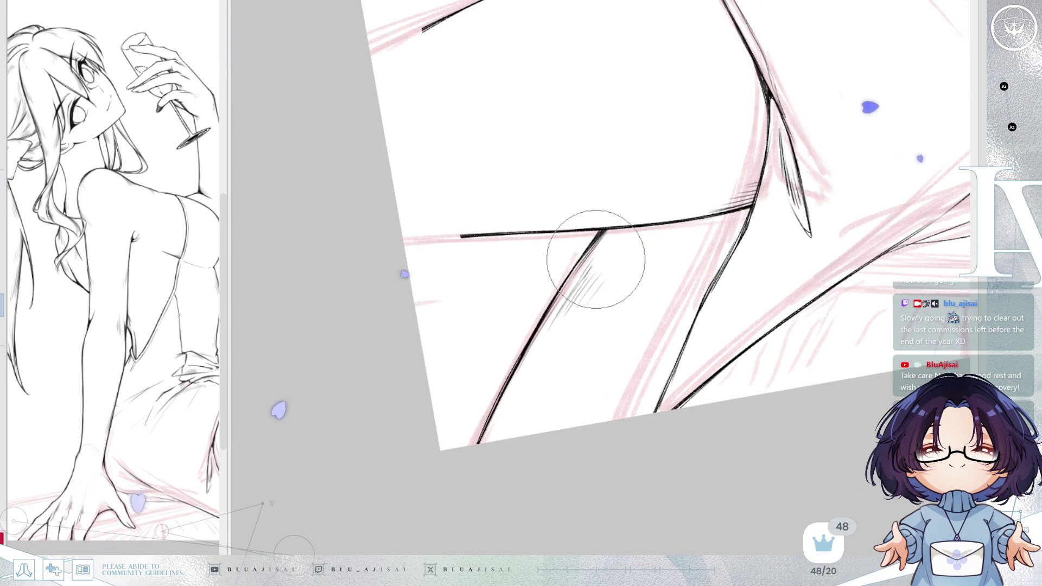
{"action": "key", "text": "e"}
{"action": "mouse_move", "coordinate": [586, 269]}
{"action": "left_mouse_down"}
{"action": "mouse_move", "coordinate": [533, 331]}
{"action": "mouse_move", "coordinate": [637, 402]}
{"action": "mouse_move", "coordinate": [538, 297]}
{"action": "left_mouse_up"}
{"action": "mouse_move", "coordinate": [588, 250]}
{"action": "left_mouse_down"}
{"action": "mouse_move", "coordinate": [559, 244]}
{"action": "mouse_move", "coordinate": [365, 442]}
{"action": "mouse_move", "coordinate": [639, 190]}
{"action": "mouse_move", "coordinate": [455, 269]}
{"action": "left_mouse_up"}
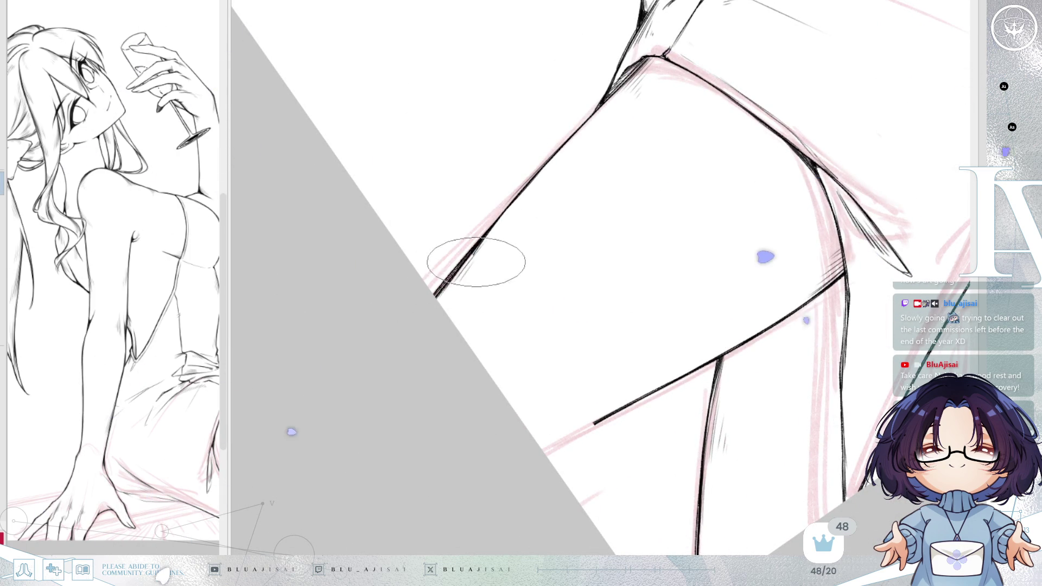
- Darken and thicken the lower thigh line with dark hatching alongside it
{"action": "key", "text": "Delete"}
{"action": "key", "text": "Delete"}
{"action": "key", "text": "Delete"}
{"action": "key", "text": "Delete"}
{"action": "key", "text": "Delete"}
{"action": "left_click_drag", "start_coordinate": [480, 395], "coordinate": [495, 334]}
{"action": "mouse_move", "coordinate": [481, 435]}
{"action": "left_mouse_down"}
{"action": "mouse_move", "coordinate": [493, 345]}
{"action": "mouse_move", "coordinate": [496, 377]}
{"action": "mouse_move", "coordinate": [493, 358]}
{"action": "left_mouse_up"}
{"action": "key", "text": "Delete"}
{"action": "key", "text": "Delete"}
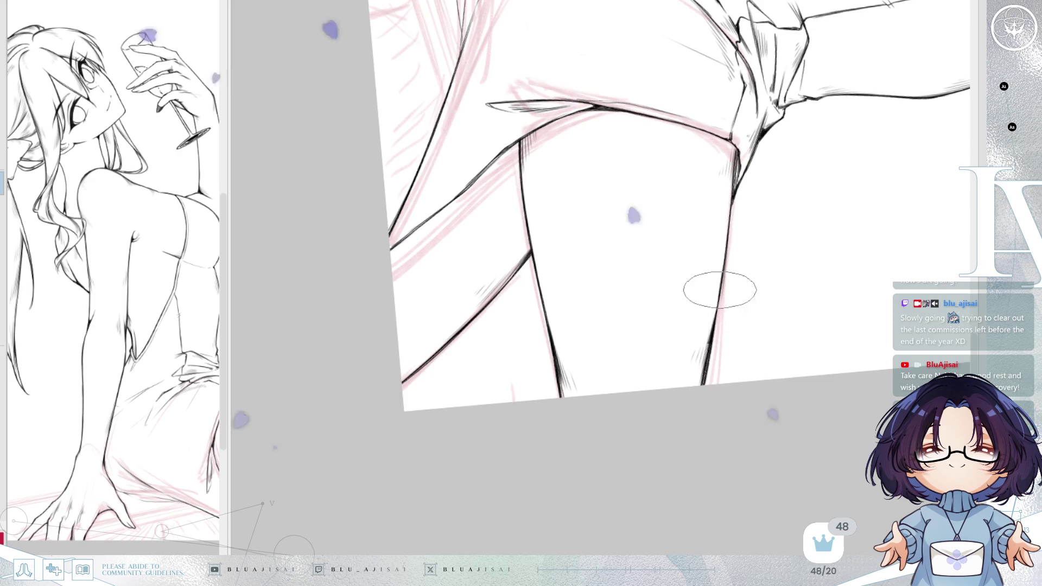
{"action": "key", "text": "minus"}
{"action": "key", "text": "ctrl+plus"}
{"action": "key", "text": "ctrl+plus"}
{"action": "key", "text": "ctrl+plus"}
- Add short hatching strokes near the bottom of the thigh with a resized brush
{"action": "key", "text": "bracketleft"}
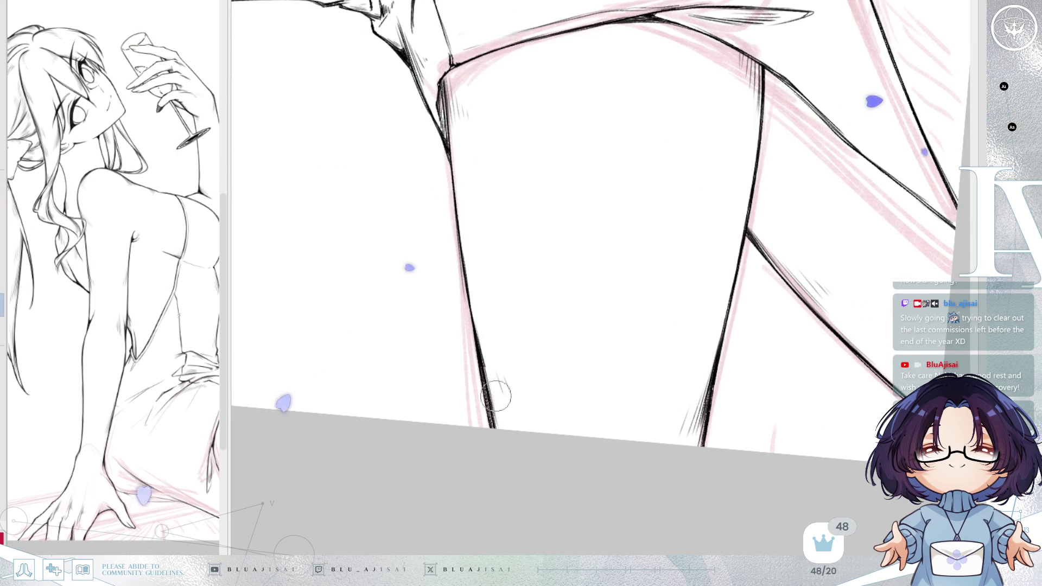
{"action": "key", "text": "bracketright"}
{"action": "key", "text": "bracketright"}
{"action": "left_click_drag", "start_coordinate": [477, 345], "coordinate": [494, 407]}
{"action": "left_click_drag", "start_coordinate": [496, 366], "coordinate": [504, 403]}
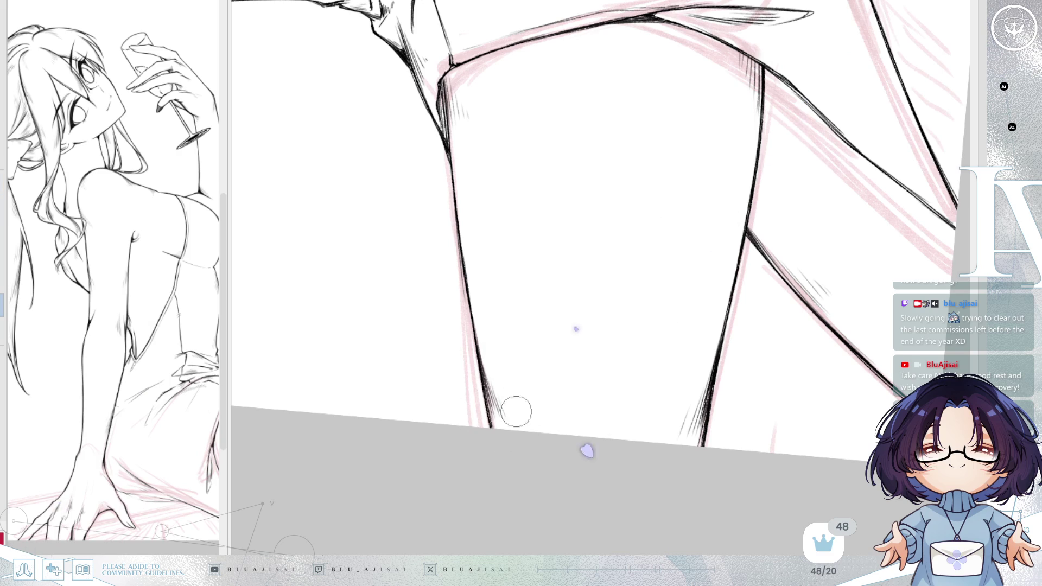
{"action": "mouse_move", "coordinate": [709, 149]}
{"action": "left_mouse_down"}
{"action": "mouse_move", "coordinate": [788, 193]}
{"action": "mouse_move", "coordinate": [846, 169]}
{"action": "mouse_move", "coordinate": [819, 171]}
{"action": "mouse_move", "coordinate": [814, 90]}
{"action": "left_mouse_up"}
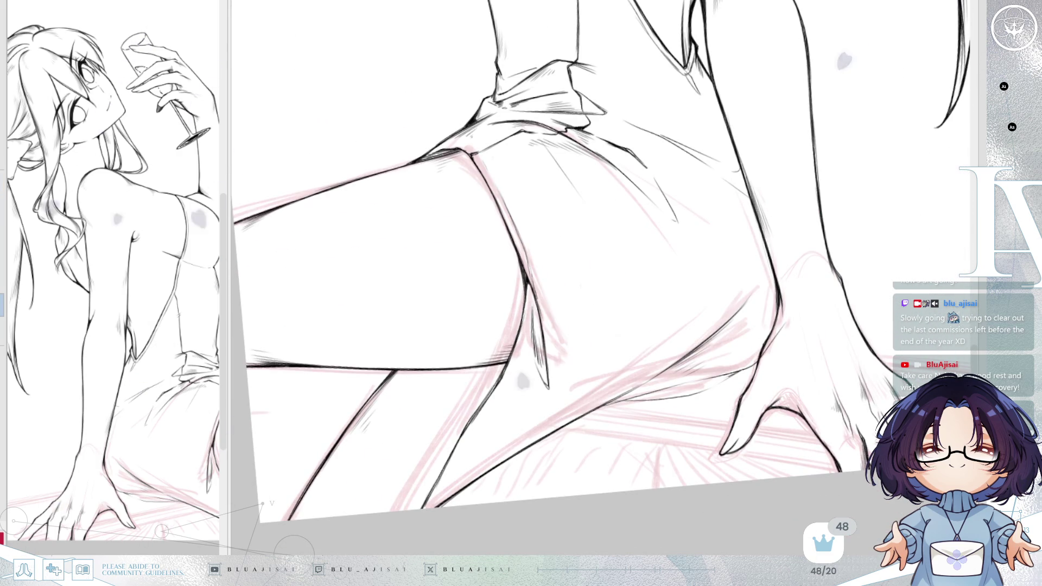
- Darken and thicken the thigh contour line in ink after zooming onto the hip
{"action": "left_click_drag", "start_coordinate": [762, 411], "coordinate": [624, 345]}
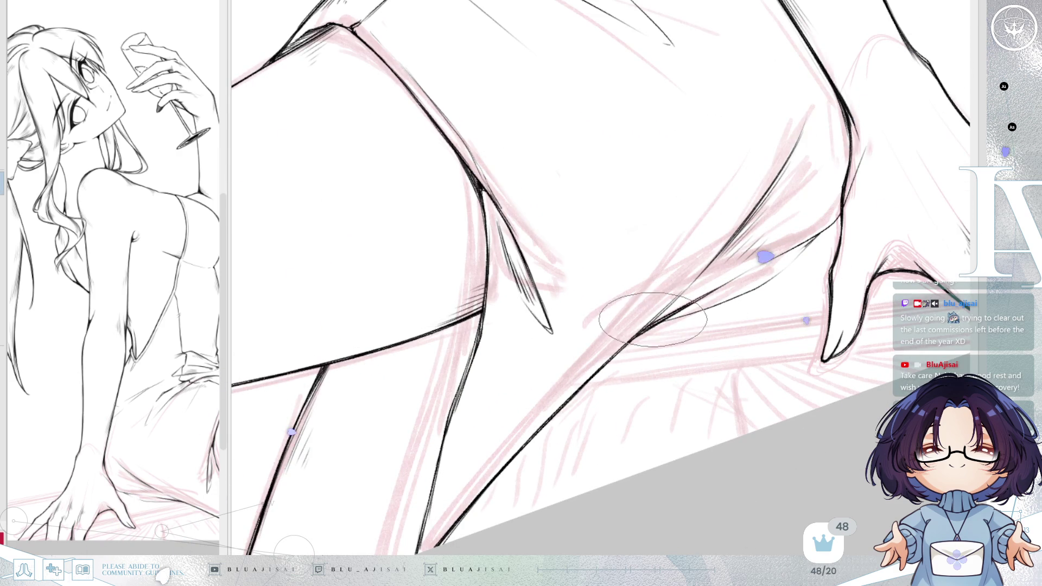
{"action": "left_click_drag", "start_coordinate": [619, 342], "coordinate": [757, 272]}
{"action": "left_click_drag", "start_coordinate": [635, 333], "coordinate": [783, 266]}
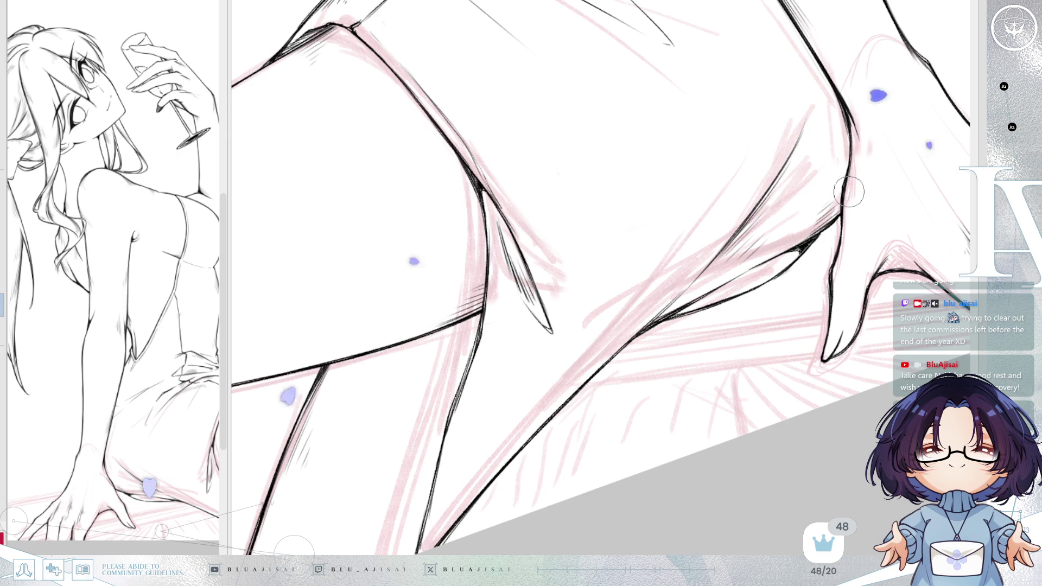
- Zoom back out to the whole figure and mirror the canvas view
{"action": "left_click_drag", "start_coordinate": [848, 192], "coordinate": [864, 225]}
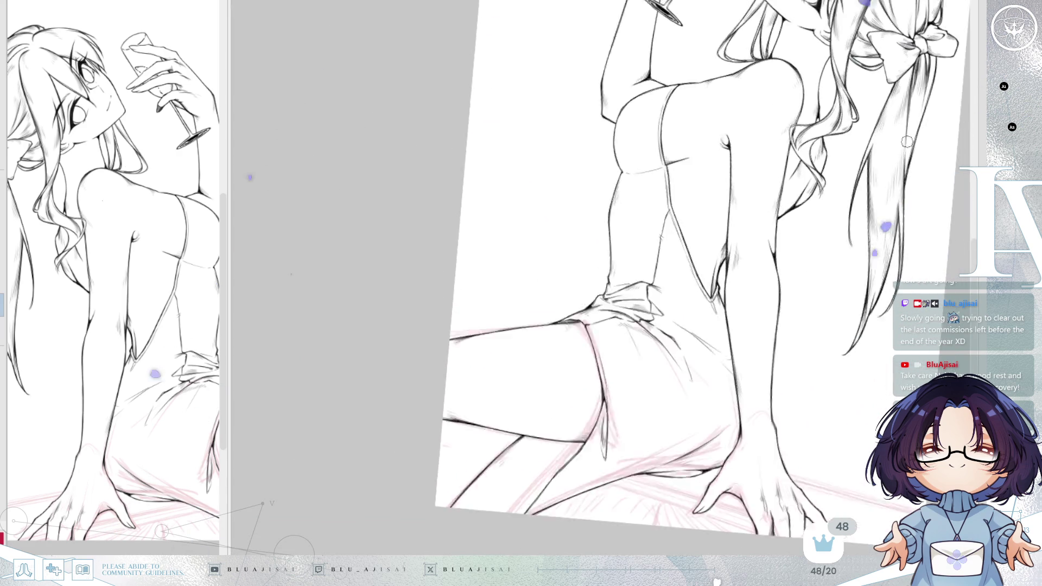
{"action": "mouse_move", "coordinate": [834, 220]}
{"action": "left_mouse_down"}
{"action": "mouse_move", "coordinate": [856, 220]}
{"action": "mouse_move", "coordinate": [810, 252]}
{"action": "left_mouse_up"}
{"action": "key", "text": "h"}
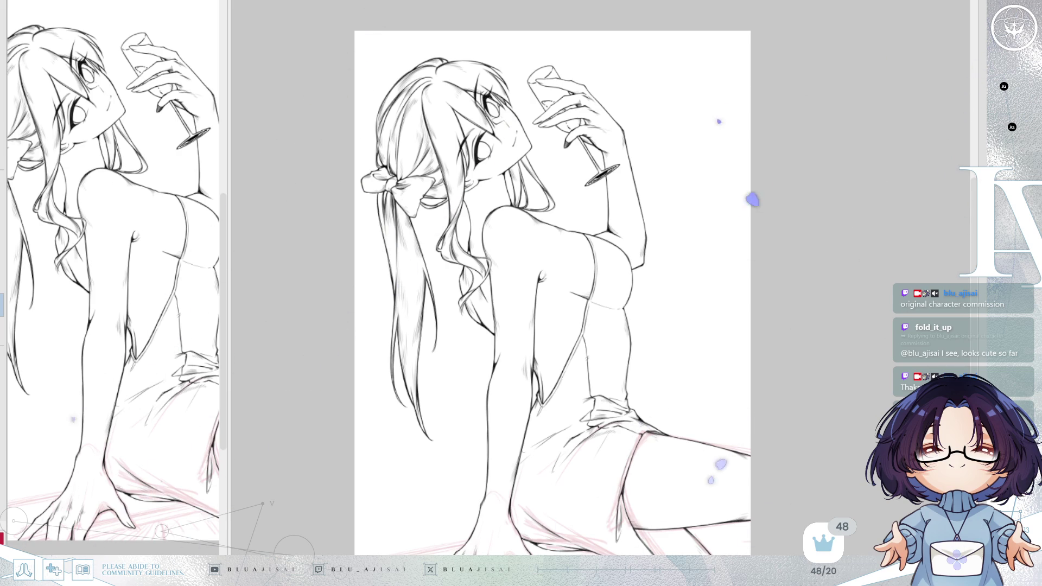
- Hide the pink rough sketch layer, then mirror the view toward the back
{"action": "key", "text": "Delete"}
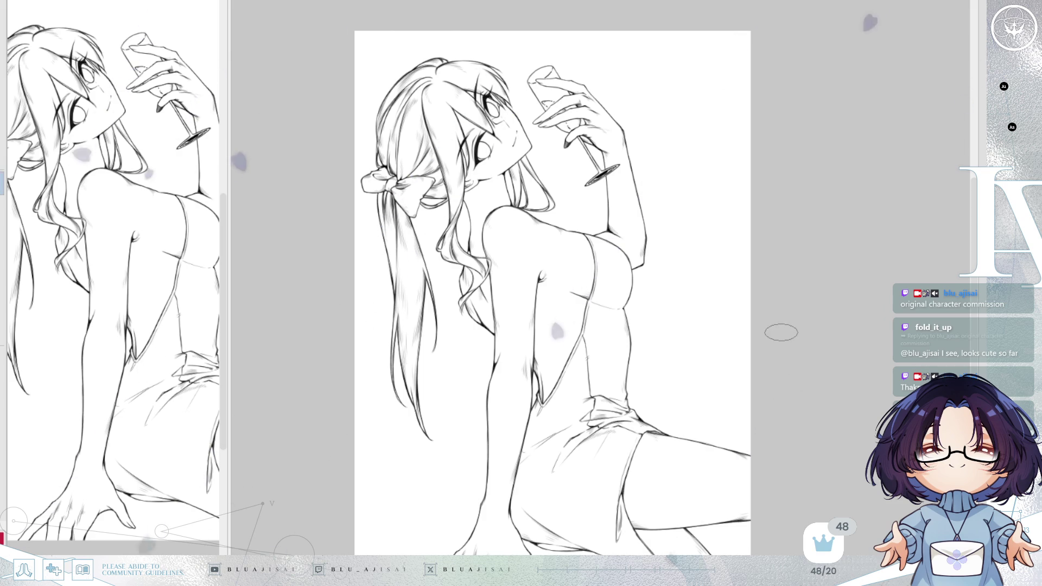
{"action": "key", "text": "h"}
{"action": "scroll", "coordinate": [570, 276], "scroll_direction": "up", "scroll_amount": 2}
{"action": "scroll", "coordinate": [570, 278], "scroll_direction": "up", "scroll_amount": 1}
{"action": "scroll", "coordinate": [561, 269], "scroll_direction": "up", "scroll_amount": 1}
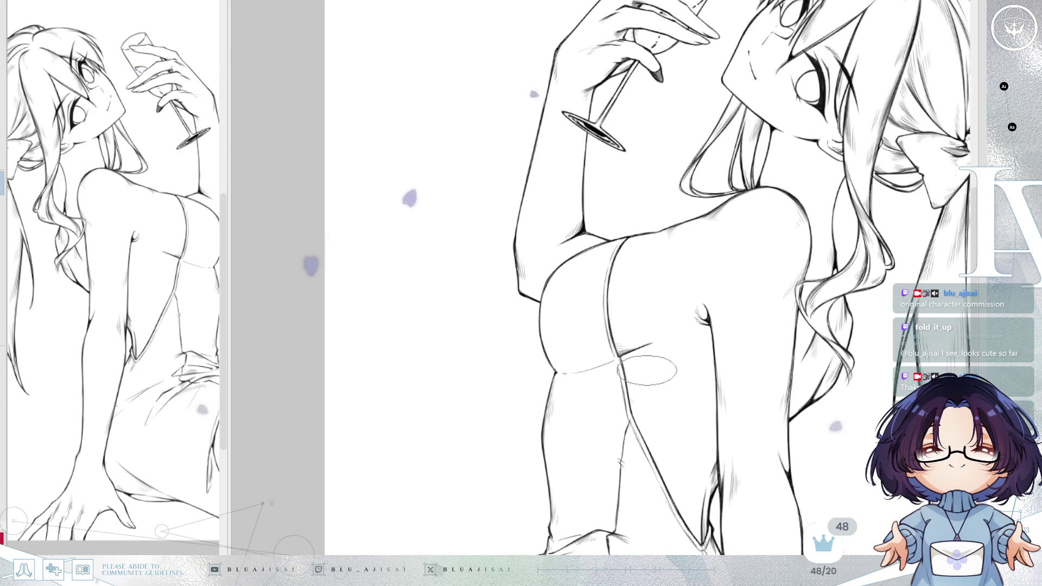
{"action": "scroll", "coordinate": [550, 281], "scroll_direction": "up", "scroll_amount": 1}
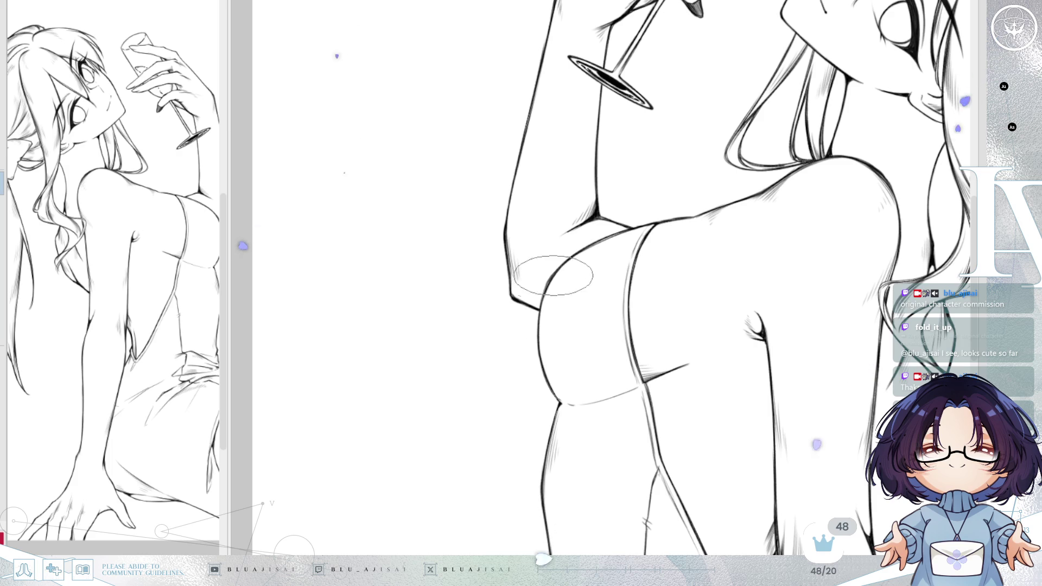
{"action": "scroll", "coordinate": [558, 273], "scroll_direction": "up", "scroll_amount": 1}
{"action": "scroll", "coordinate": [558, 273], "scroll_direction": "up", "scroll_amount": 1}
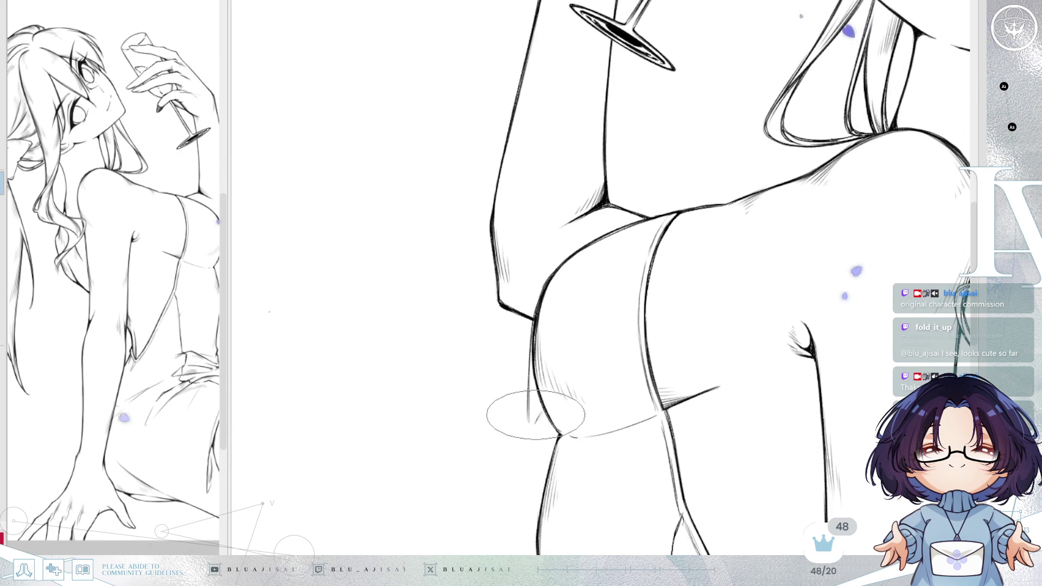
- Add a short darker ink line at the hip crease and switch to a smaller round brush
{"action": "key", "text": "h"}
{"action": "scroll", "coordinate": [745, 230], "scroll_direction": "down", "scroll_amount": 3}
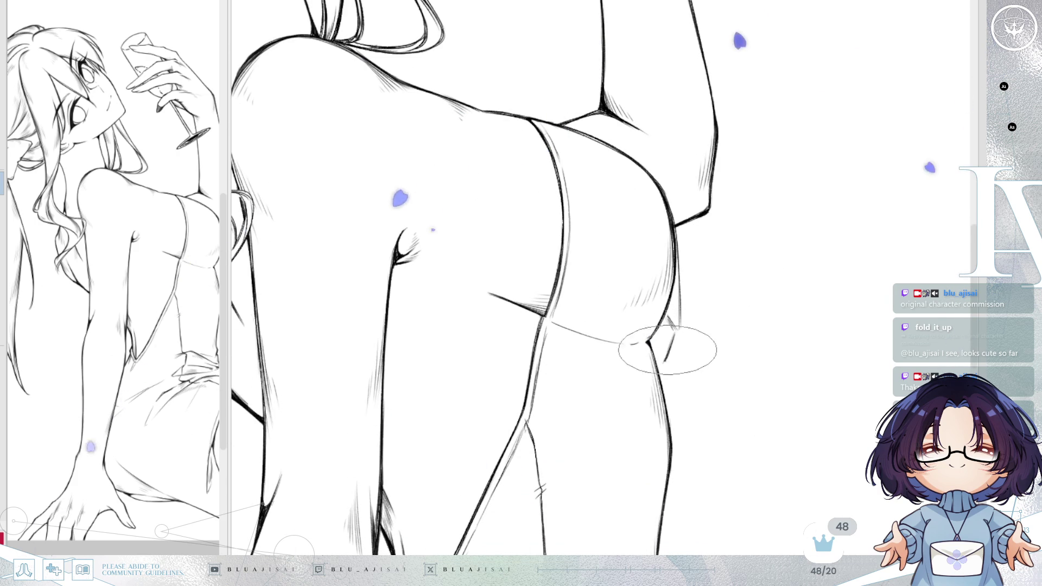
{"action": "left_click_drag", "start_coordinate": [664, 362], "coordinate": [677, 325]}
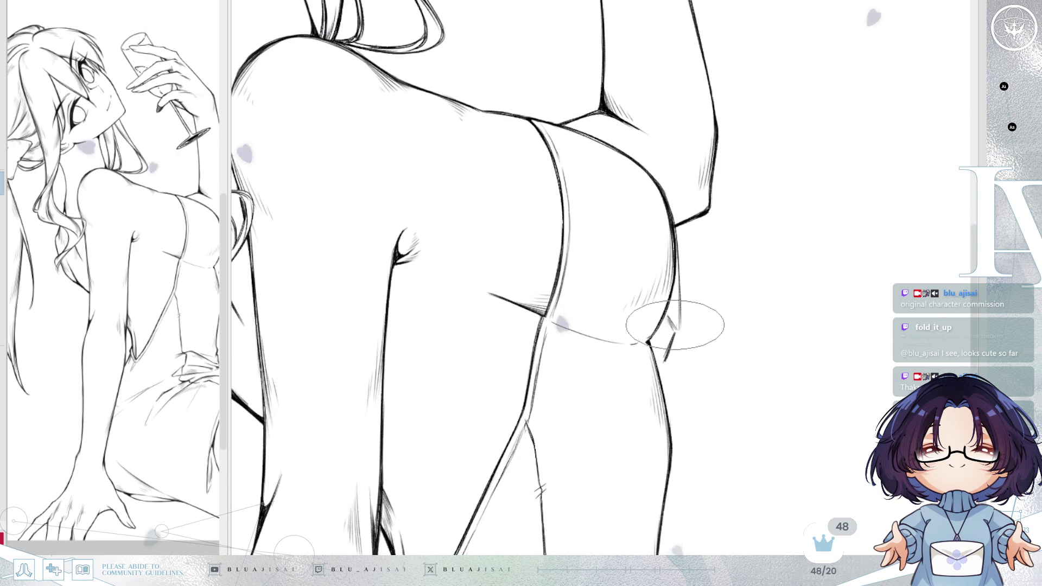
{"action": "key", "text": "e"}
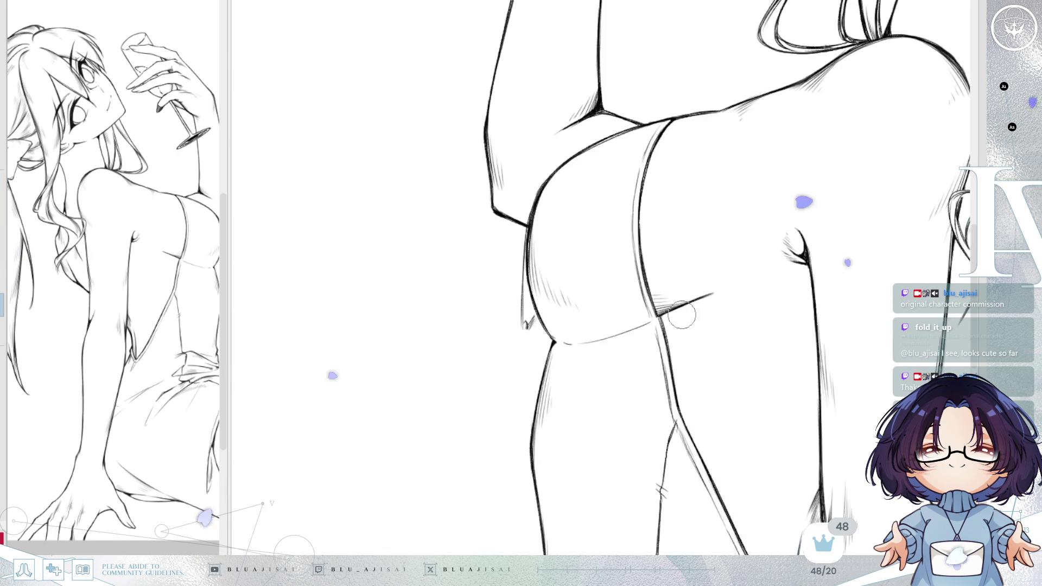
{"action": "scroll", "coordinate": [664, 349], "scroll_direction": "up", "scroll_amount": 3}
{"action": "left_click_drag", "start_coordinate": [506, 332], "coordinate": [494, 167]}
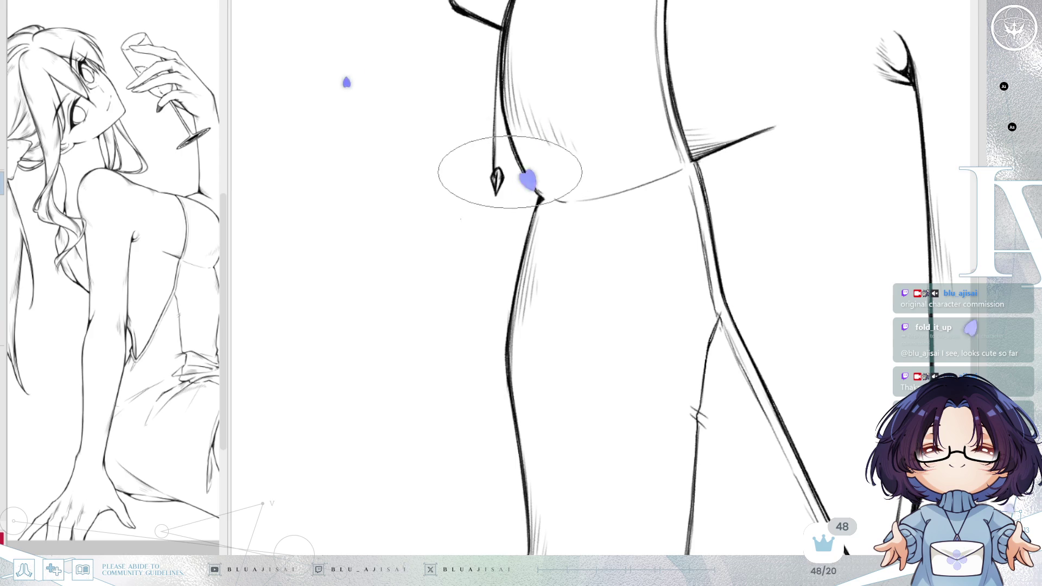
- Darken the stroke joining the strap tip to the body line, rotating the view to check it
{"action": "left_click_drag", "start_coordinate": [509, 169], "coordinate": [515, 131]}
{"action": "left_click_drag", "start_coordinate": [500, 46], "coordinate": [558, 272]}
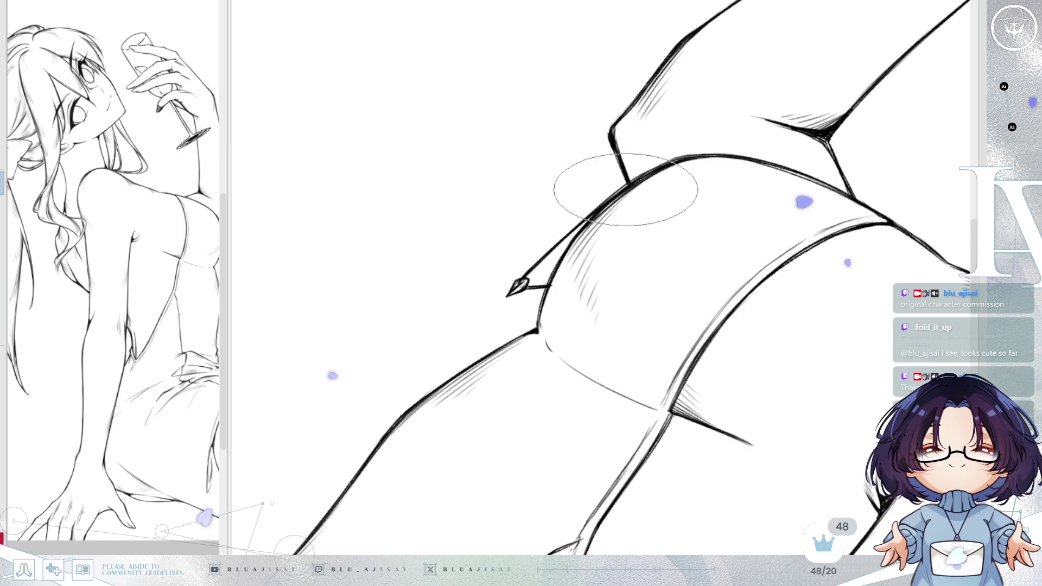
{"action": "mouse_move", "coordinate": [657, 174]}
{"action": "left_mouse_down"}
{"action": "mouse_move", "coordinate": [559, 244]}
{"action": "mouse_move", "coordinate": [559, 280]}
{"action": "left_mouse_up"}
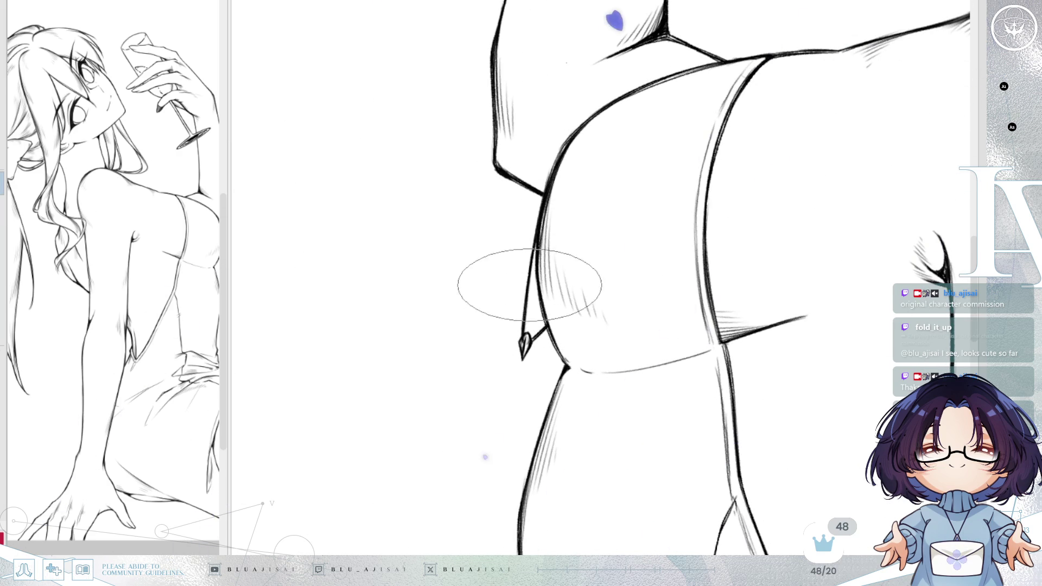
{"action": "left_click_drag", "start_coordinate": [527, 303], "coordinate": [521, 232]}
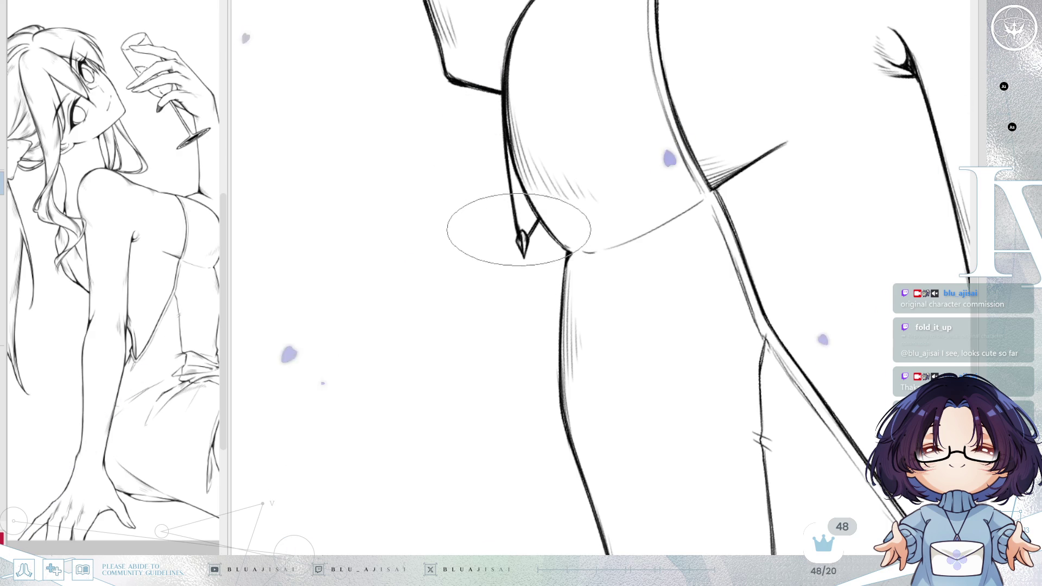
- Mirror the canvas, adjust the view, and mirror it back to inspect the stroke
{"action": "key", "text": "h"}
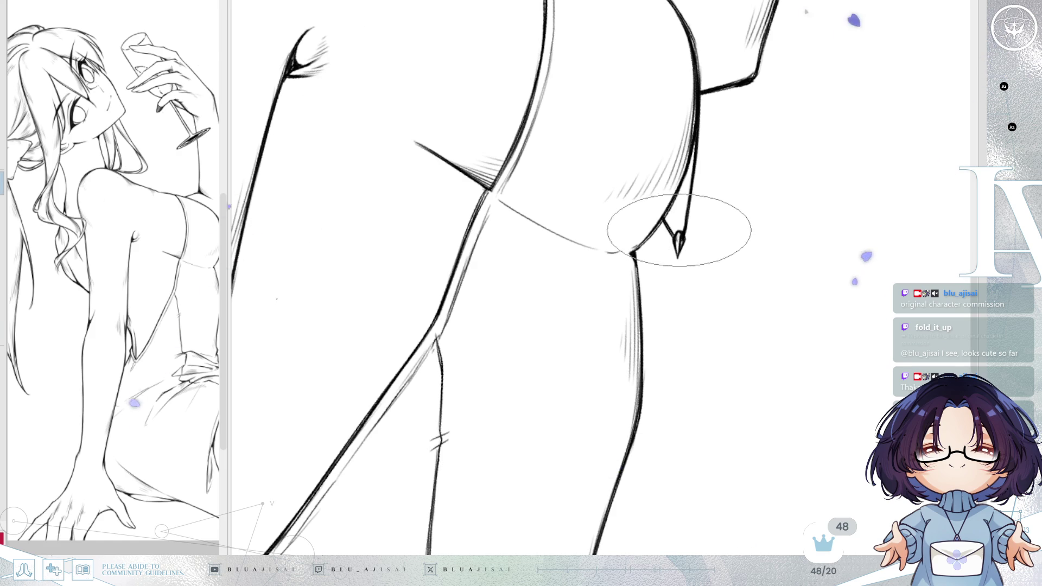
{"action": "left_click_drag", "start_coordinate": [692, 190], "coordinate": [662, 210]}
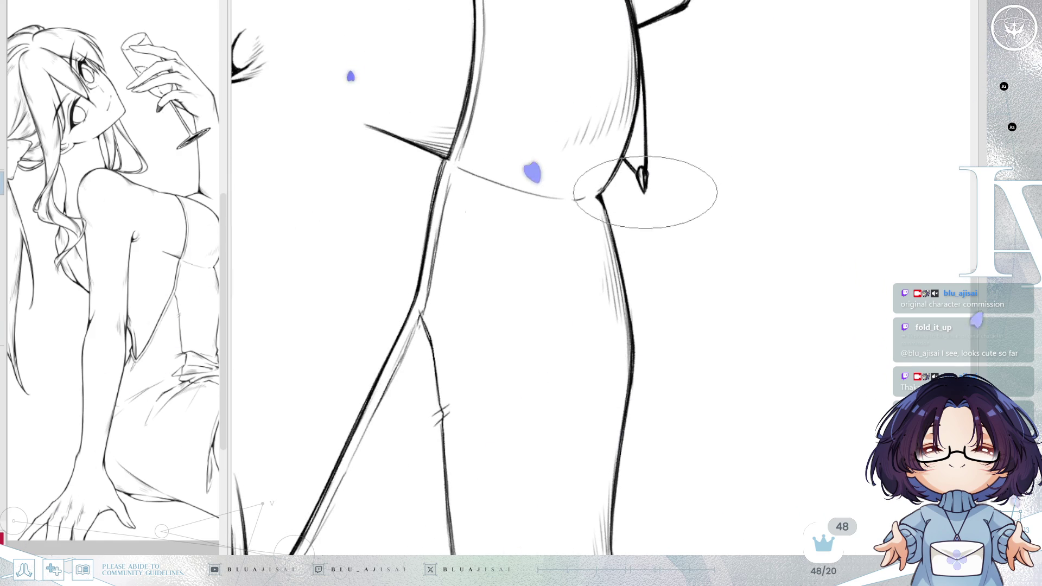
{"action": "key", "text": "m"}
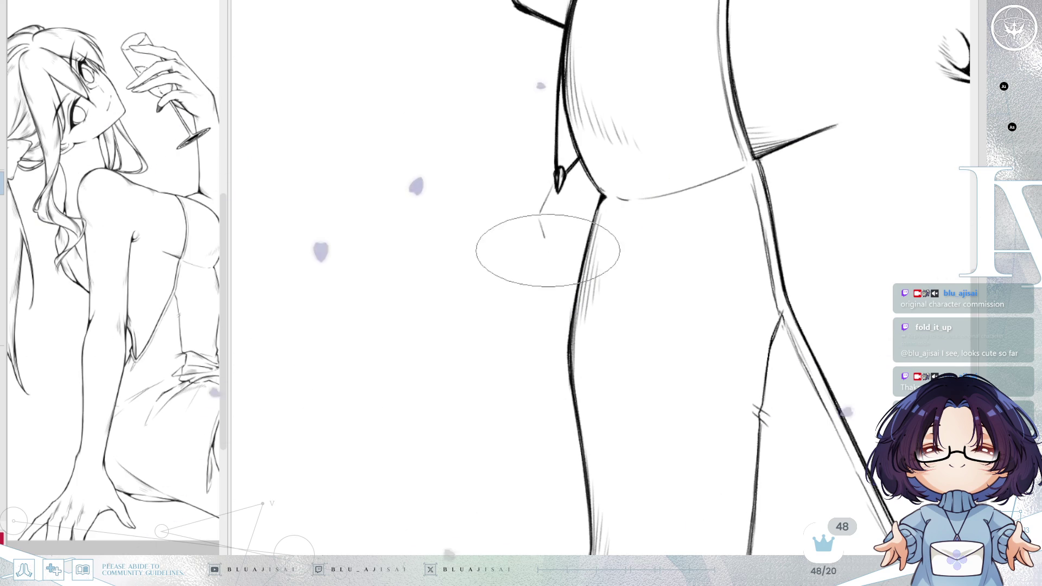
- Ink a V-shaped pendant tip and thicken its left edge, checking it mirrored
{"action": "left_click_drag", "start_coordinate": [540, 219], "coordinate": [555, 252]}
{"action": "left_click_drag", "start_coordinate": [573, 218], "coordinate": [555, 253]}
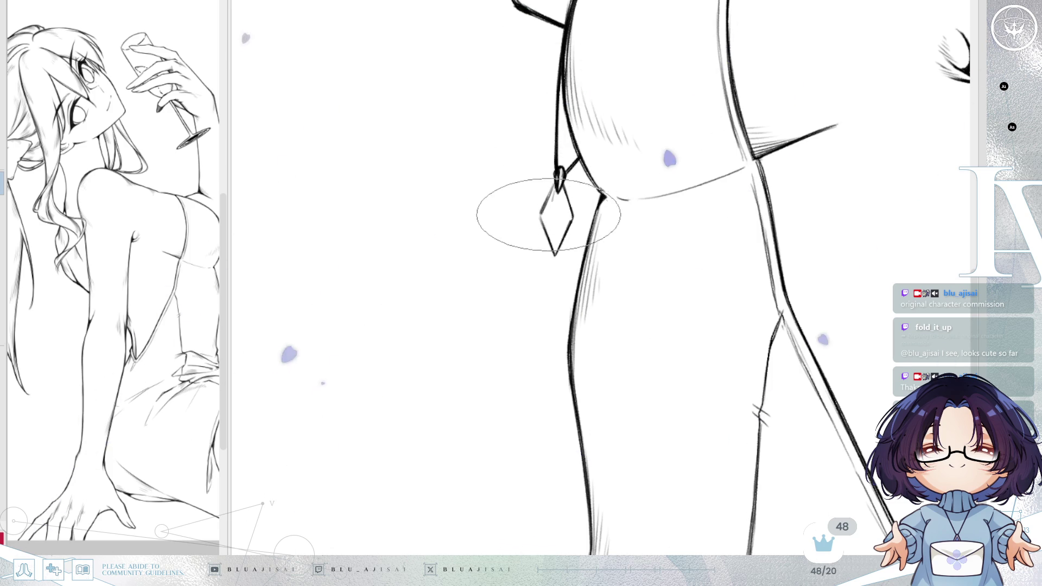
{"action": "left_click_drag", "start_coordinate": [548, 220], "coordinate": [568, 216]}
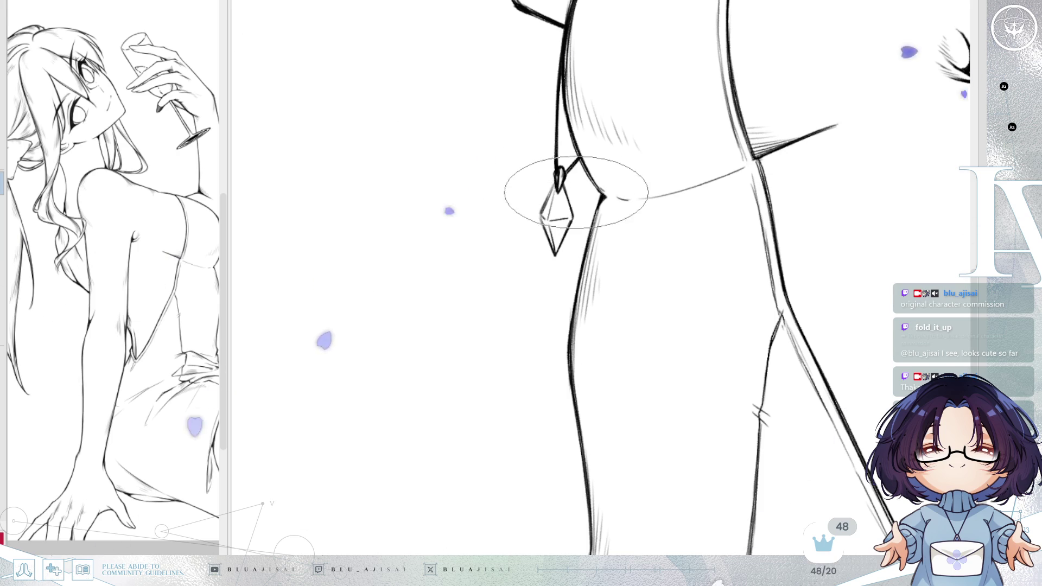
{"action": "key", "text": "h"}
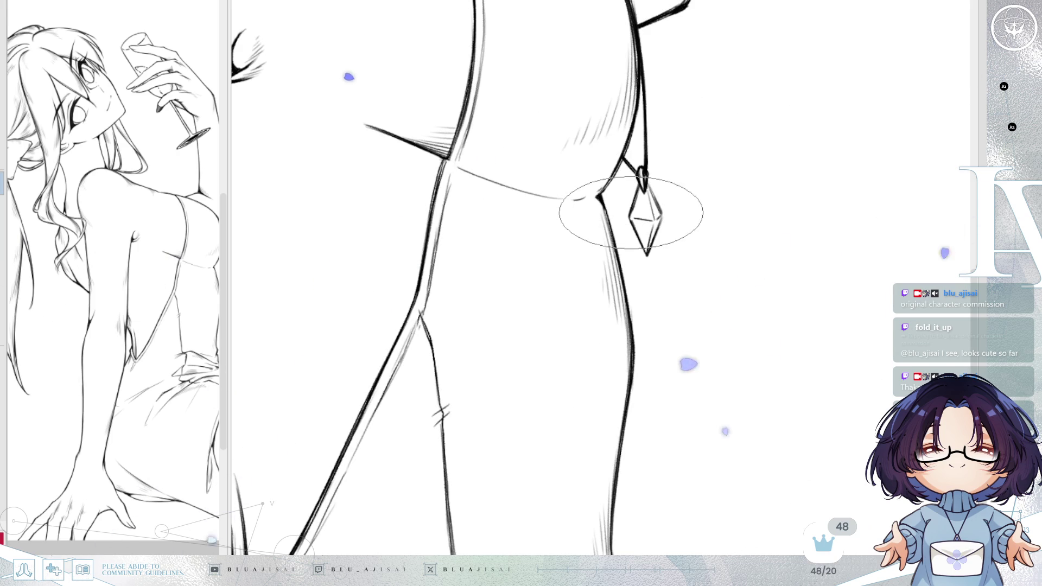
{"action": "key", "text": "h"}
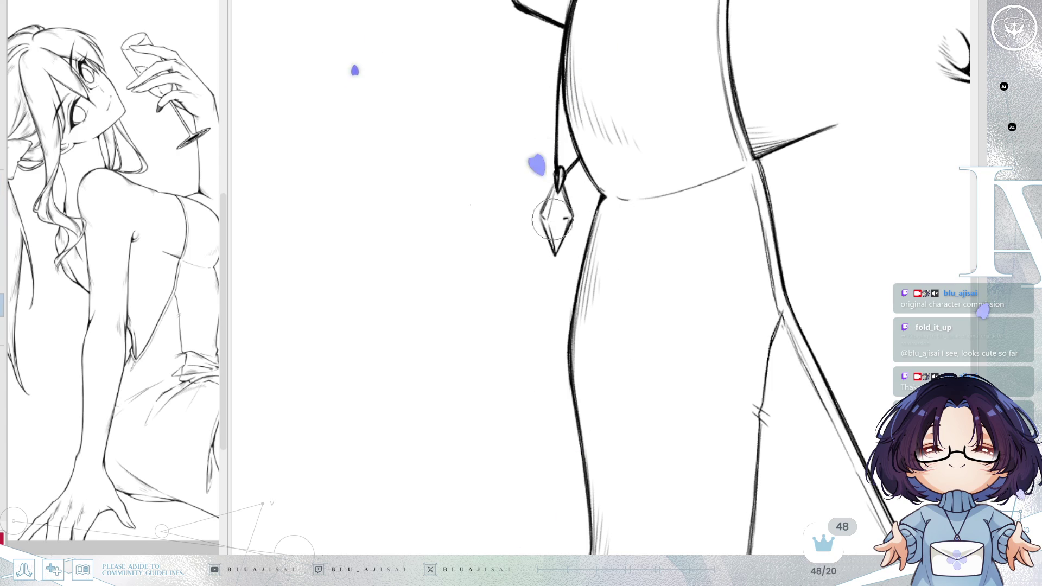
- Enlarge the brush, rotate the leg upright and erase the pendant's inner facet lines
{"action": "key", "text": "bracketright"}
{"action": "key", "text": "bracketright"}
{"action": "key", "text": "bracketright"}
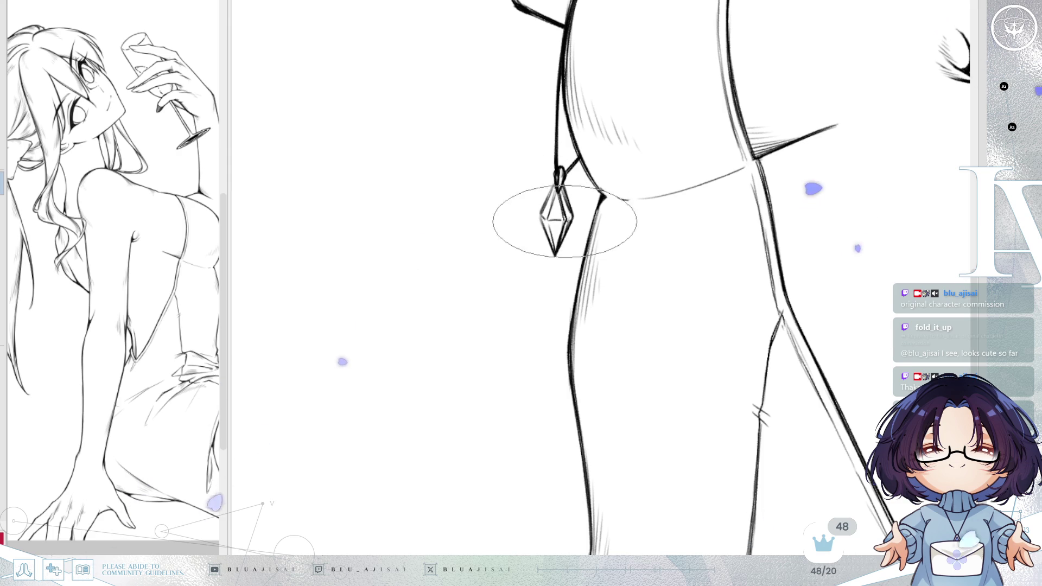
{"action": "key", "text": "h"}
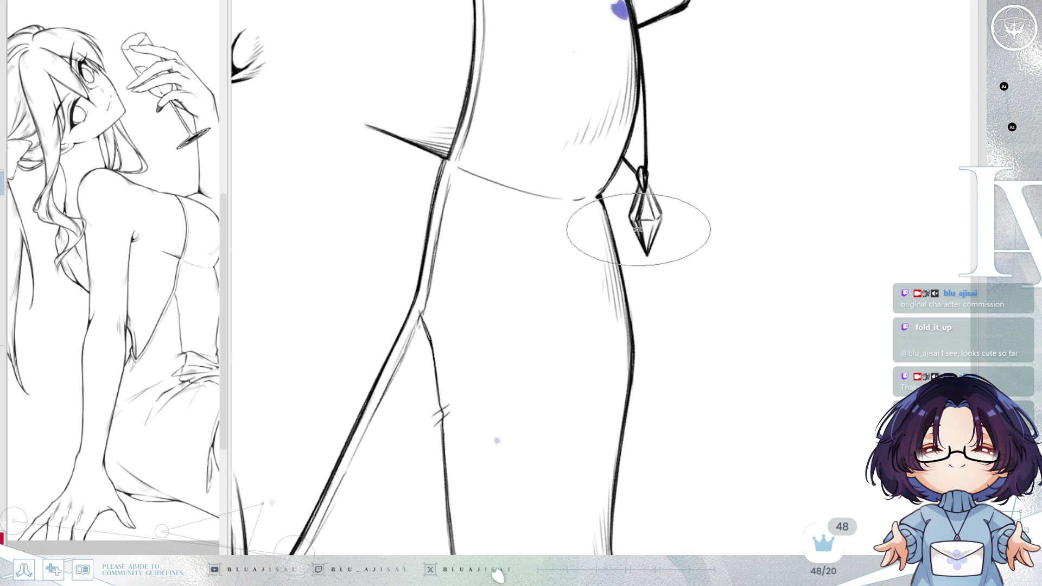
{"action": "key", "text": "Delete"}
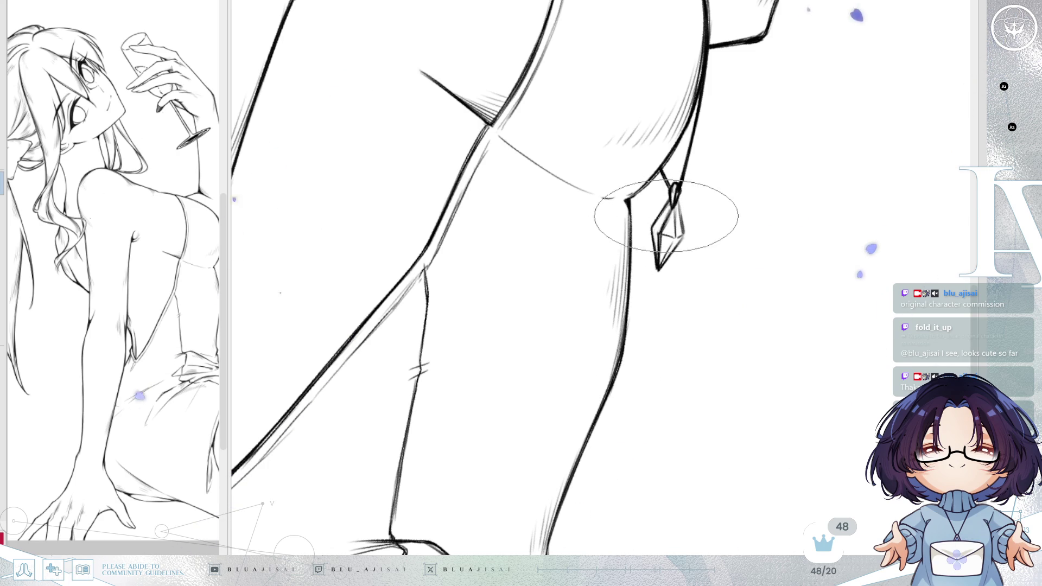
{"action": "key", "text": "minus"}
{"action": "key", "text": "minus"}
{"action": "key", "text": "minus"}
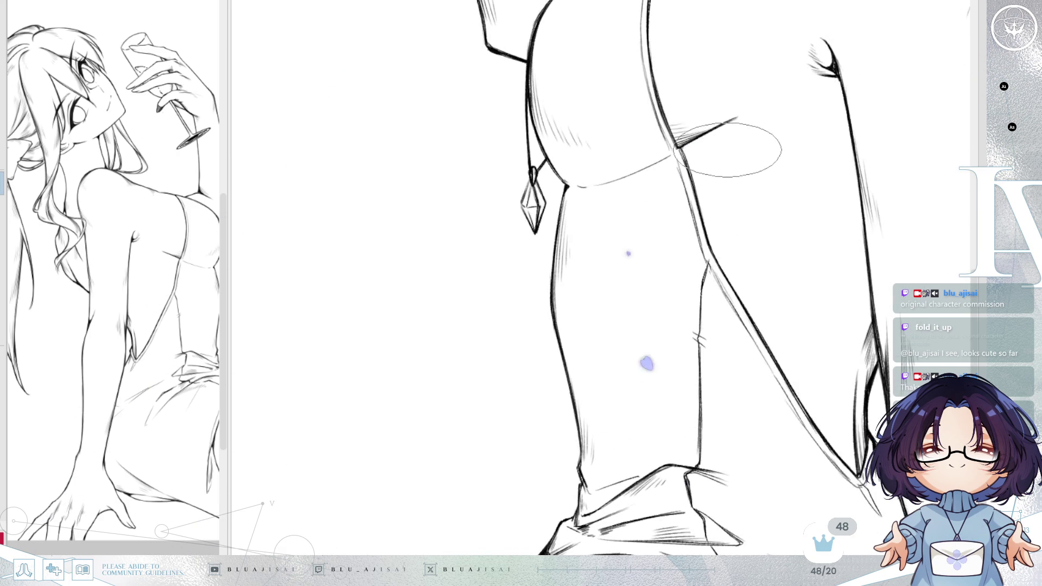
{"action": "scroll", "coordinate": [500, 198], "scroll_direction": "up", "scroll_amount": 3}
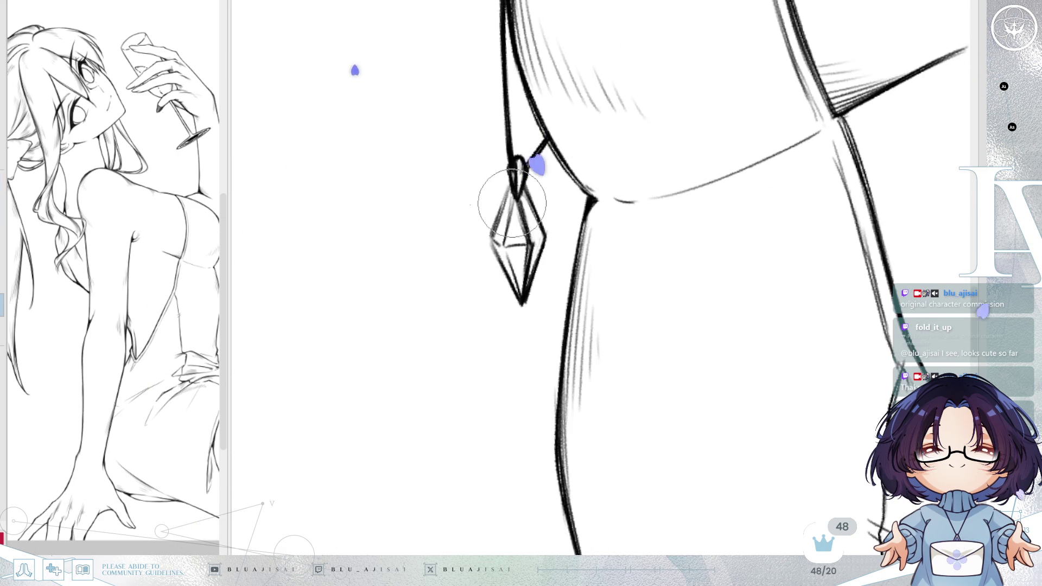
{"action": "left_click_drag", "start_coordinate": [510, 204], "coordinate": [534, 232]}
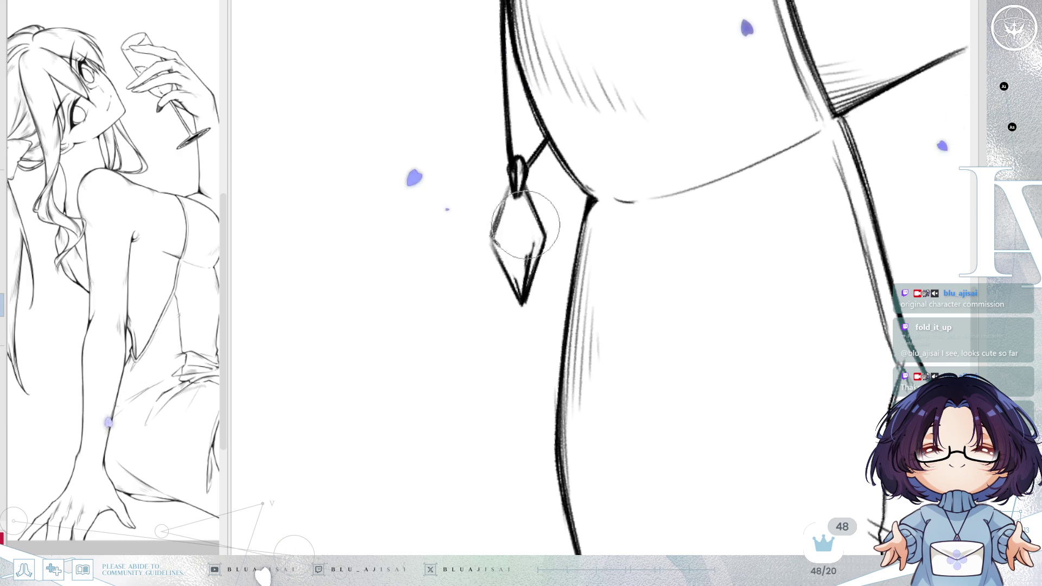
- Redraw one faint facet line inside the pendant with the wide flat brush
{"action": "key", "text": "e"}
{"action": "key", "text": "b"}
{"action": "key", "text": "e"}
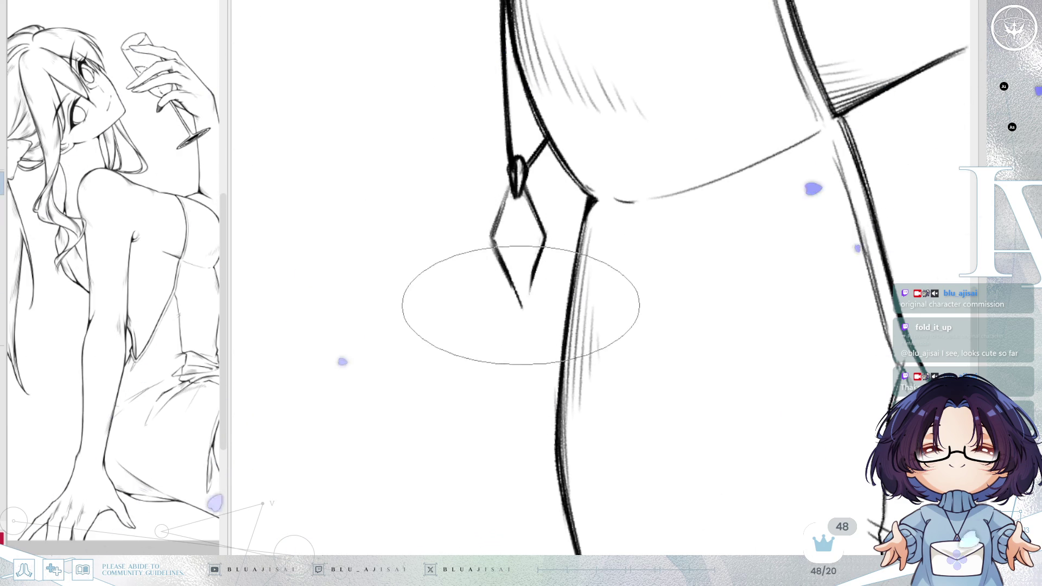
{"action": "left_click_drag", "start_coordinate": [513, 198], "coordinate": [520, 246]}
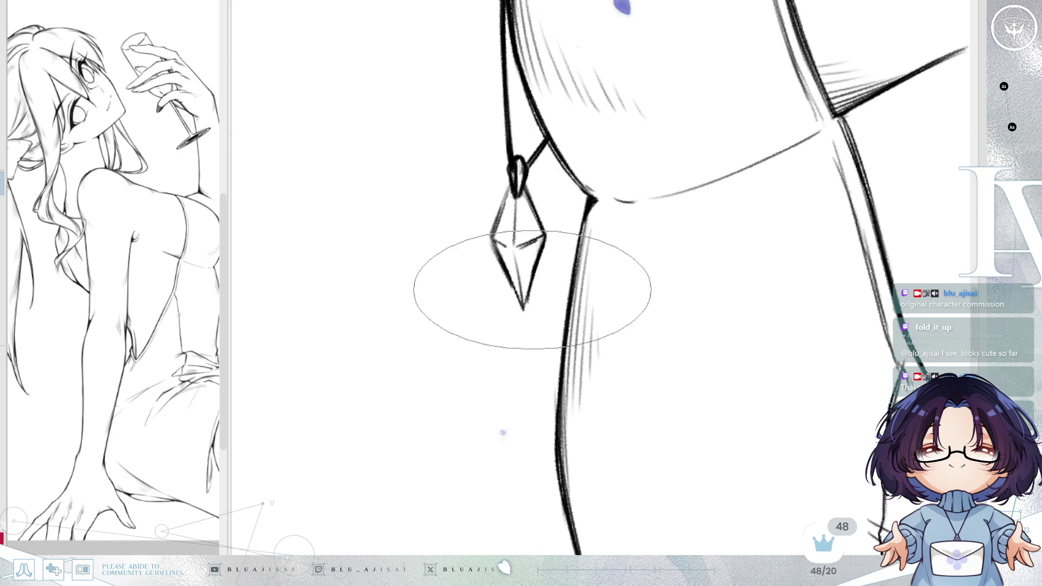
- Rotate and pan the view from the pendant over to the torso
{"action": "left_click_drag", "start_coordinate": [532, 291], "coordinate": [531, 305]}
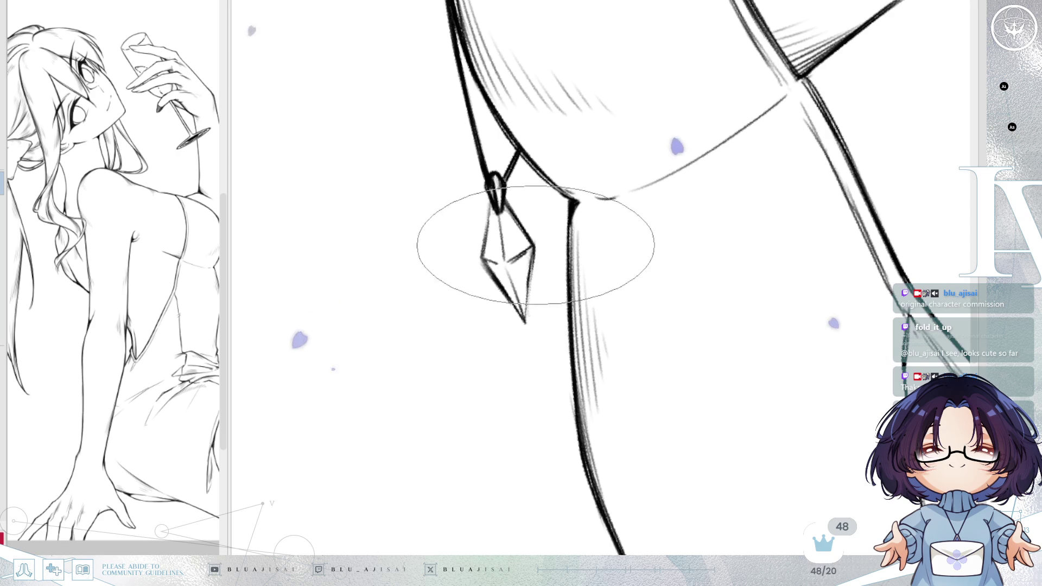
{"action": "left_click_drag", "start_coordinate": [508, 325], "coordinate": [539, 280]}
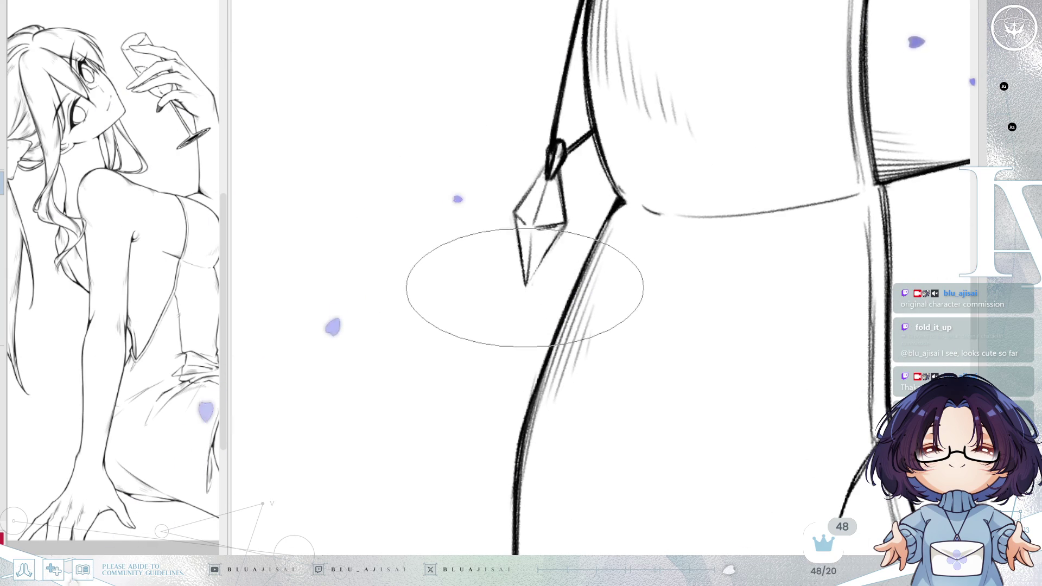
{"action": "left_click_drag", "start_coordinate": [981, 124], "coordinate": [555, 189]}
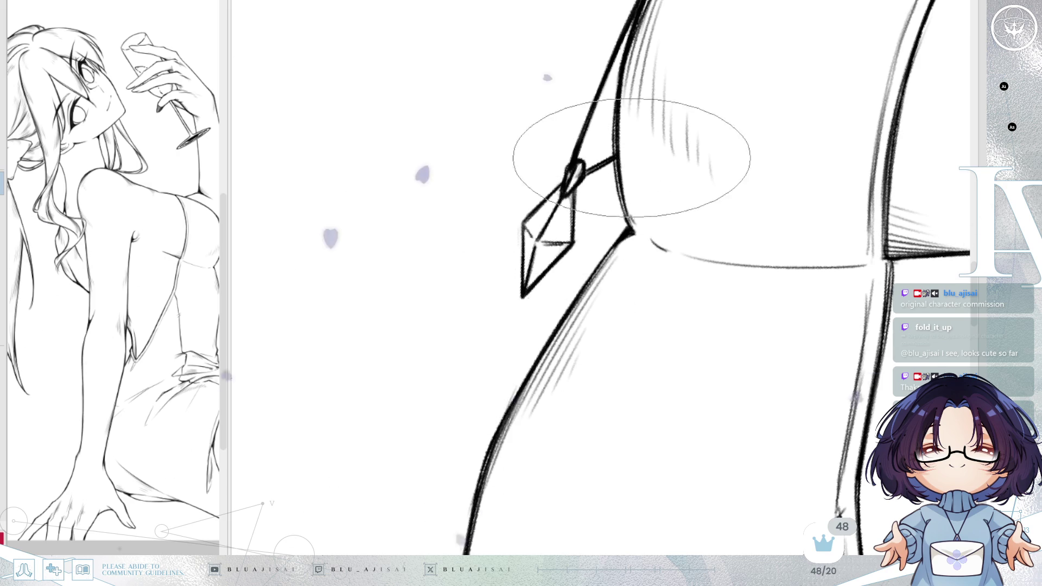
{"action": "scroll", "coordinate": [627, 146], "scroll_direction": "down", "scroll_amount": 2}
{"action": "scroll", "coordinate": [733, 140], "scroll_direction": "down", "scroll_amount": 3}
{"action": "left_click_drag", "start_coordinate": [726, 118], "coordinate": [847, 120]}
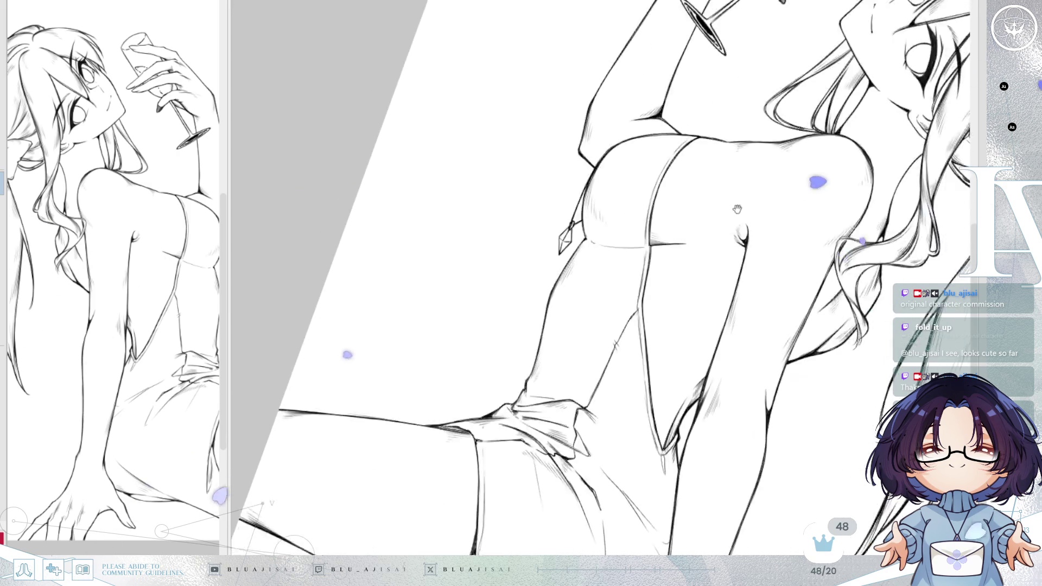
{"action": "scroll", "coordinate": [690, 278], "scroll_direction": "down", "scroll_amount": 2}
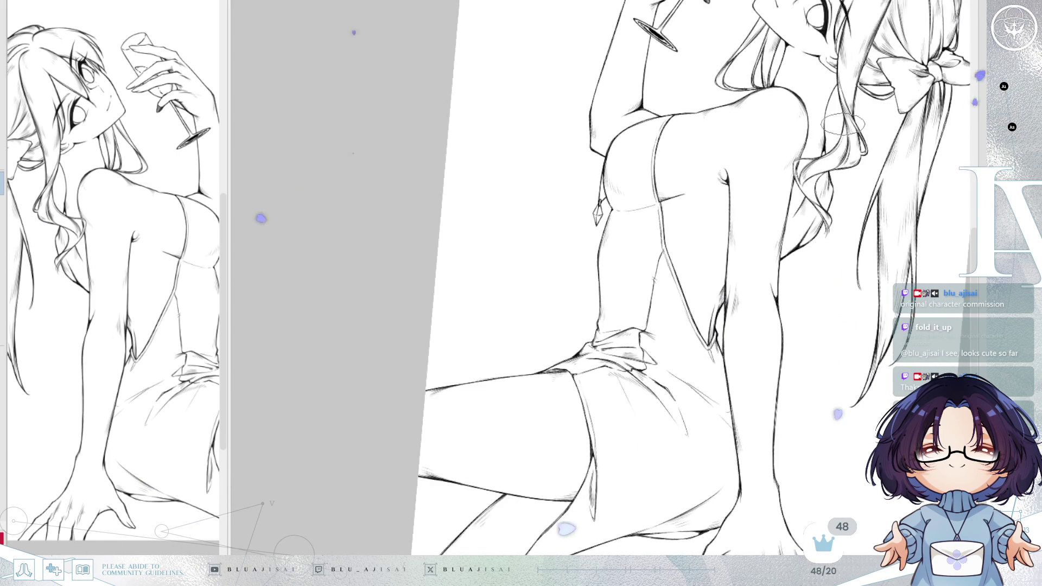
{"action": "key", "text": "Home"}
{"action": "scroll", "coordinate": [841, 128], "scroll_direction": "down", "scroll_amount": 2}
{"action": "scroll", "coordinate": [804, 113], "scroll_direction": "up", "scroll_amount": 1}
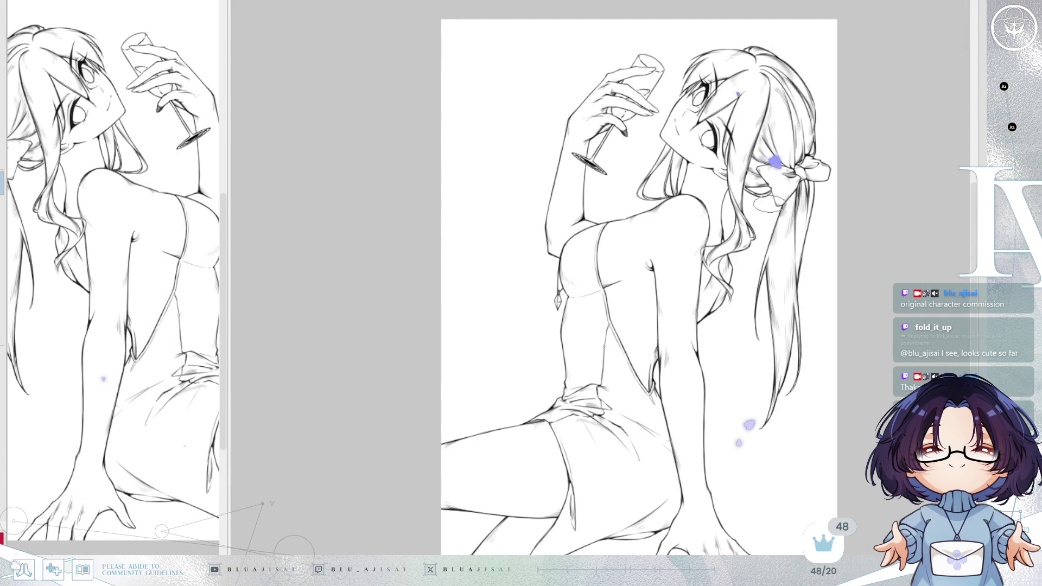
{"action": "key", "text": "h"}
{"action": "scroll", "coordinate": [716, 228], "scroll_direction": "up", "scroll_amount": 2}
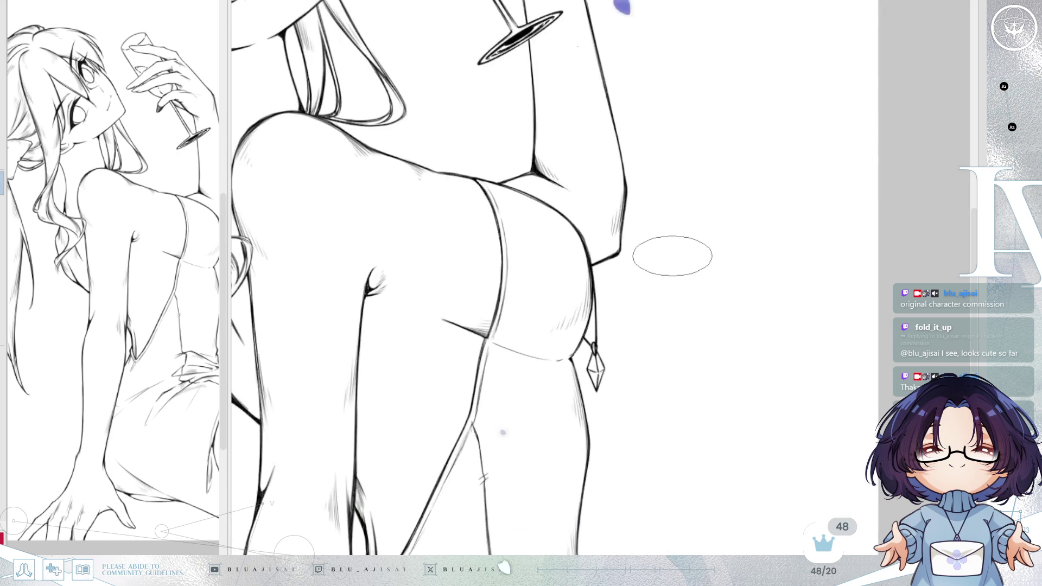
{"action": "scroll", "coordinate": [671, 259], "scroll_direction": "up", "scroll_amount": 1}
{"action": "left_click_drag", "start_coordinate": [670, 307], "coordinate": [711, 242]}
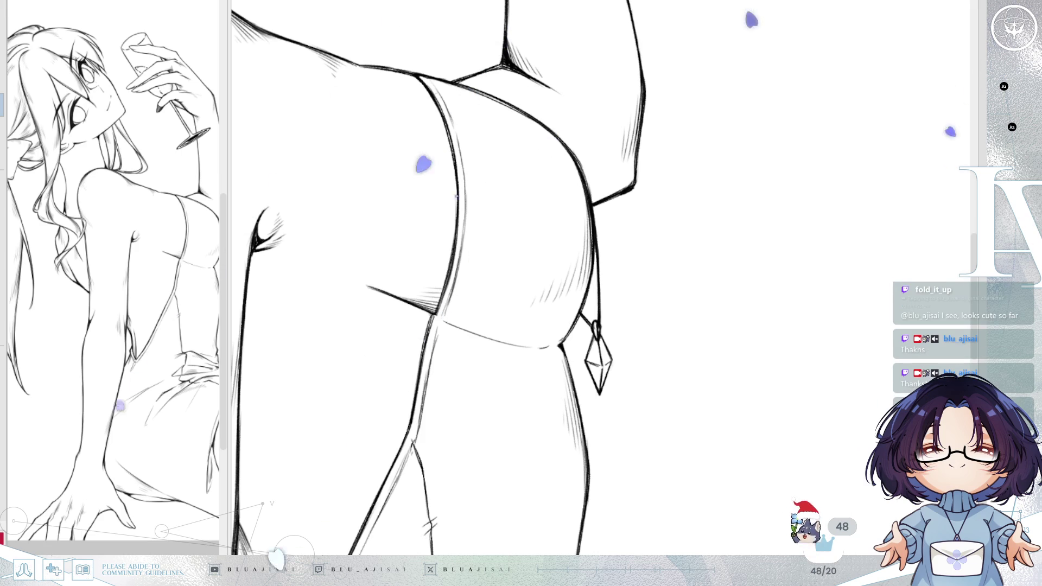
{"action": "scroll", "coordinate": [560, 364], "scroll_direction": "up", "scroll_amount": 2}
{"action": "scroll", "coordinate": [560, 364], "scroll_direction": "up", "scroll_amount": 1}
{"action": "scroll", "coordinate": [559, 364], "scroll_direction": "up", "scroll_amount": 2}
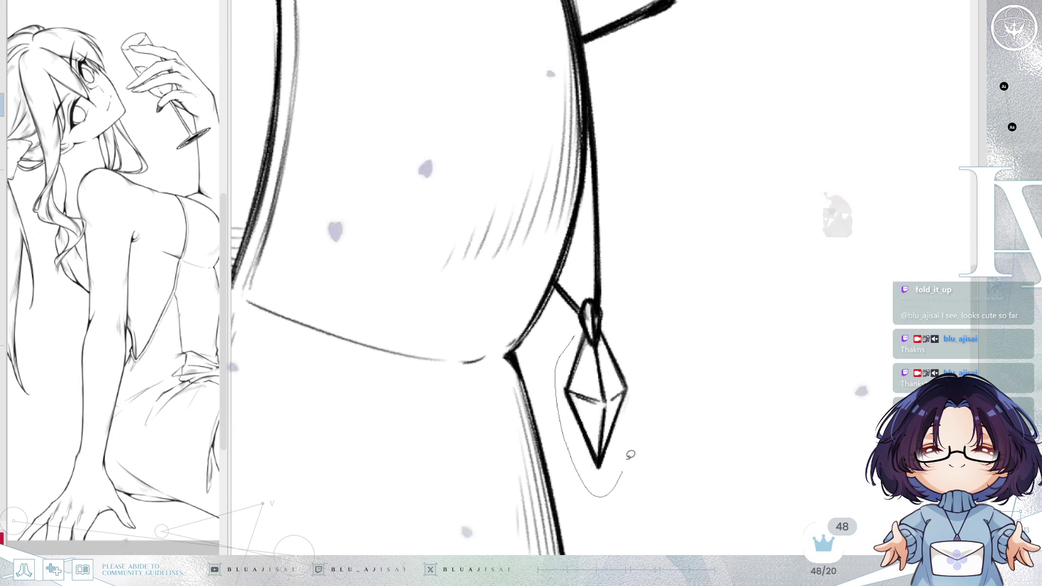
- Lasso and delete the pendant, then erase the leftover stroke below it
{"action": "mouse_move", "coordinate": [589, 336]}
{"action": "left_mouse_down"}
{"action": "mouse_move", "coordinate": [581, 369]}
{"action": "mouse_move", "coordinate": [560, 361]}
{"action": "mouse_move", "coordinate": [603, 419]}
{"action": "mouse_move", "coordinate": [599, 385]}
{"action": "left_mouse_up"}
{"action": "key", "text": "ctrl+d"}
{"action": "key", "text": "e"}
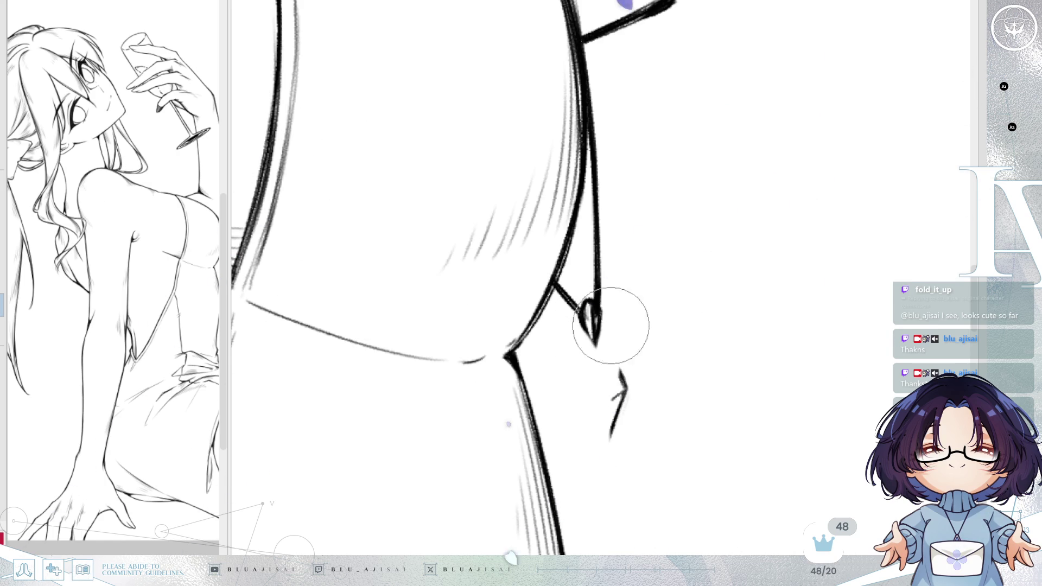
{"action": "left_click_drag", "start_coordinate": [613, 376], "coordinate": [616, 418]}
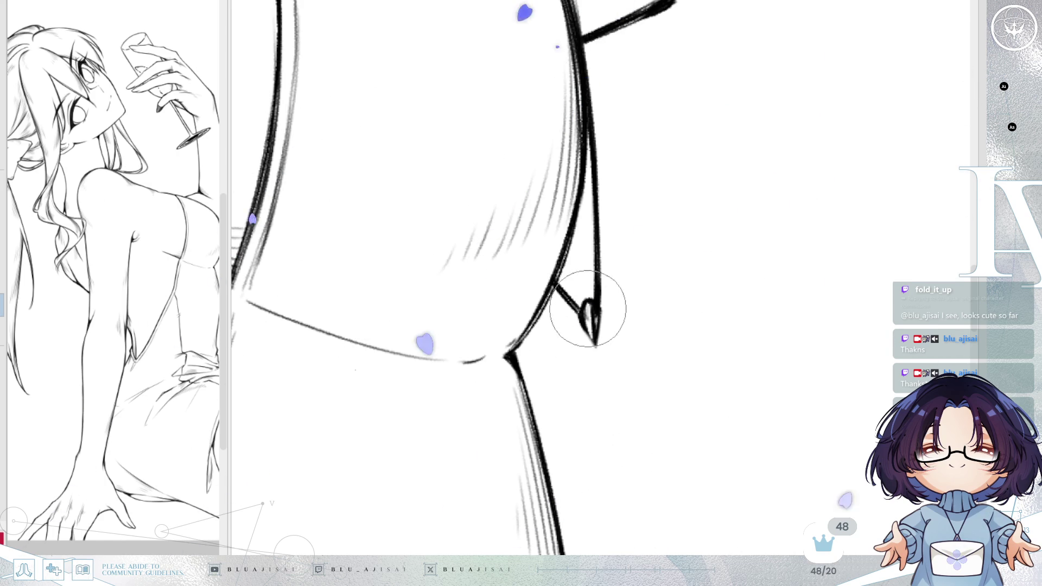
- Switch to the wide flat brush, pan up and mirror the canvas view
{"action": "key", "text": "b"}
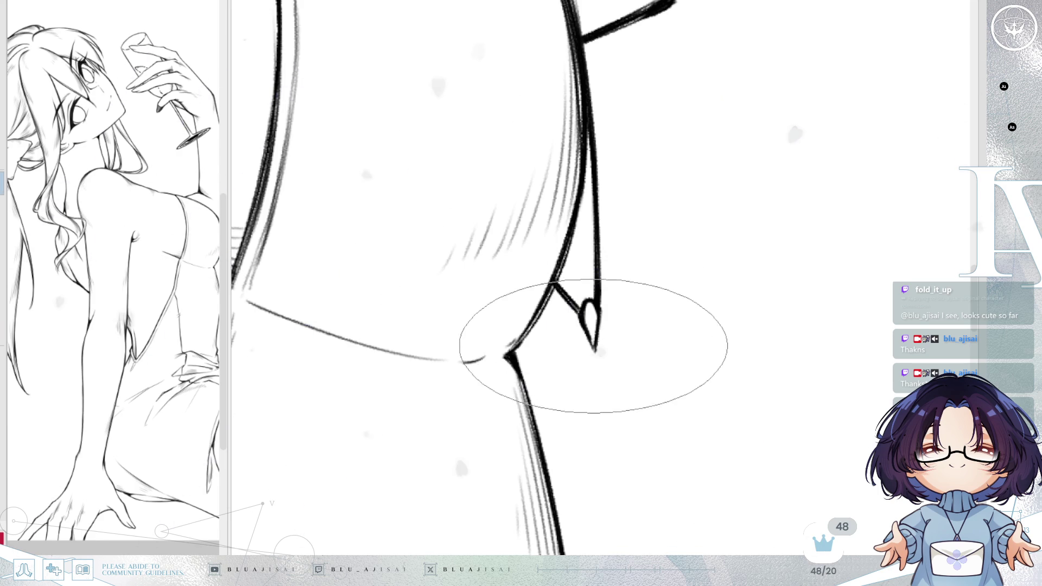
{"action": "scroll", "coordinate": [595, 359], "scroll_direction": "down", "scroll_amount": 3}
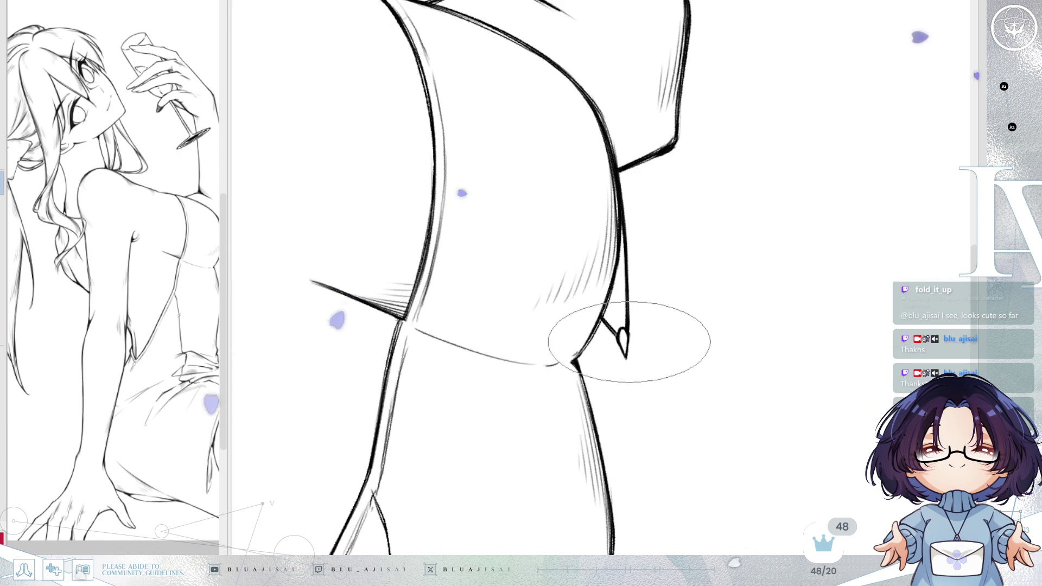
{"action": "scroll", "coordinate": [628, 337], "scroll_direction": "up", "scroll_amount": 3}
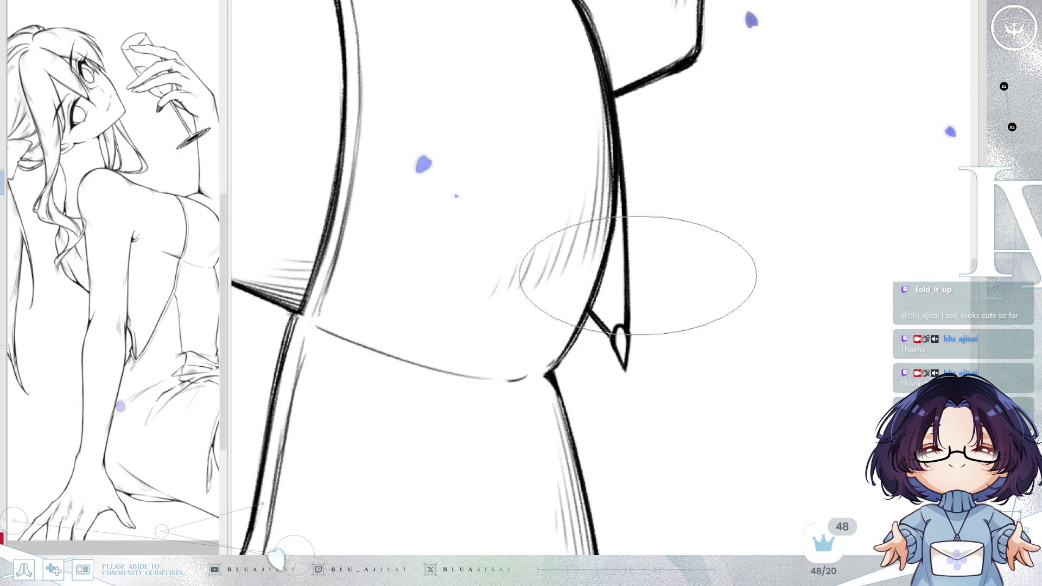
{"action": "left_click_drag", "start_coordinate": [693, 337], "coordinate": [786, 268]}
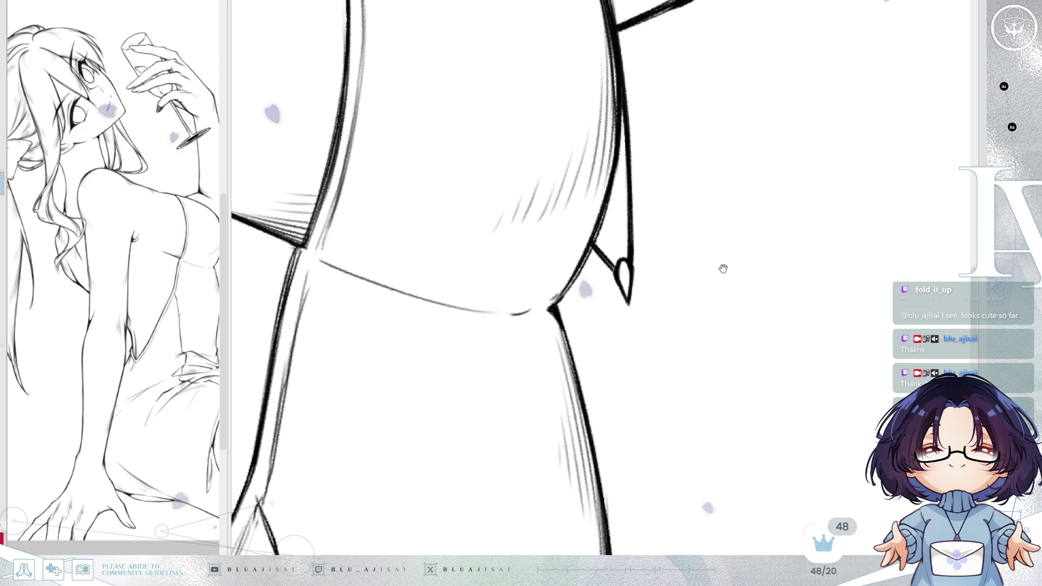
{"action": "key", "text": "m"}
{"action": "scroll", "coordinate": [856, 249], "scroll_direction": "down", "scroll_amount": 3}
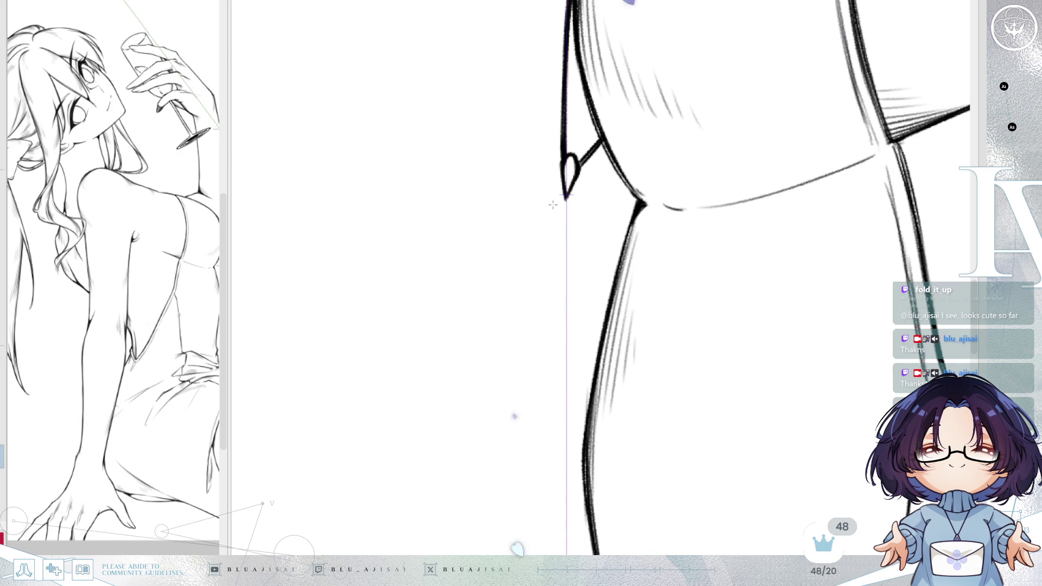
- Try strands hanging below the heart charm, undoing the failed attempts
{"action": "left_click_drag", "start_coordinate": [569, 201], "coordinate": [585, 307]}
{"action": "left_click_drag", "start_coordinate": [564, 201], "coordinate": [548, 307]}
{"action": "key", "text": "ctrl+z"}
{"action": "key", "text": "ctrl+z"}
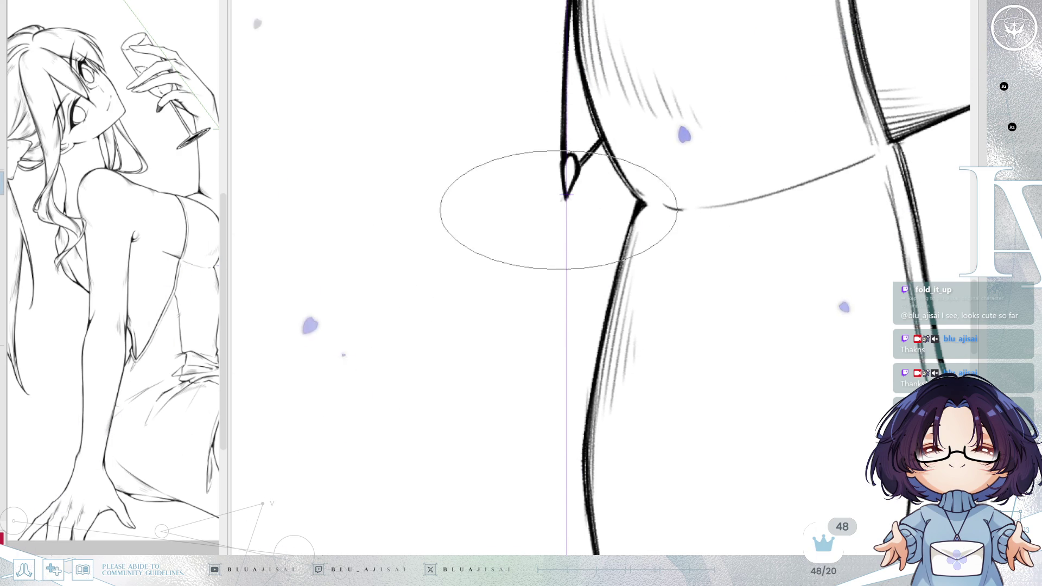
{"action": "left_click_drag", "start_coordinate": [565, 200], "coordinate": [555, 301]}
{"action": "key", "text": "ctrl+z"}
- Draw the two strands forming the teardrop loop under the heart
{"action": "left_click_drag", "start_coordinate": [567, 200], "coordinate": [578, 325]}
{"action": "left_click_drag", "start_coordinate": [564, 199], "coordinate": [556, 326]}
{"action": "key", "text": "ctrl+z"}
{"action": "key", "text": "ctrl+z"}
{"action": "left_click_drag", "start_coordinate": [567, 198], "coordinate": [576, 232]}
{"action": "mouse_move", "coordinate": [565, 197]}
{"action": "left_mouse_down"}
{"action": "mouse_move", "coordinate": [555, 232]}
{"action": "mouse_move", "coordinate": [556, 316]}
{"action": "left_mouse_up"}
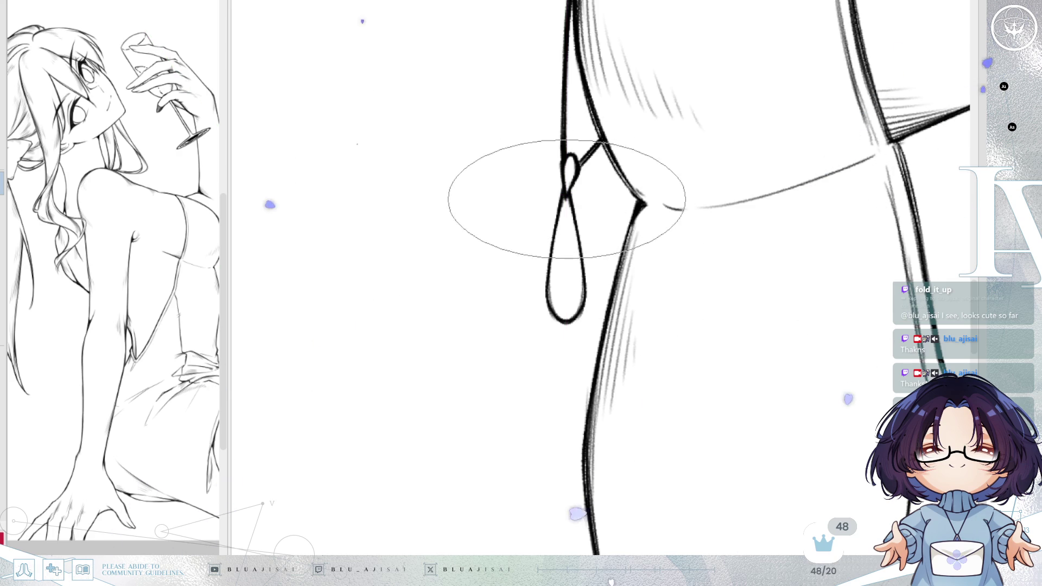
- Push the teardrop shorter with the warping tool, nudging nearby contours
{"action": "key", "text": "p"}
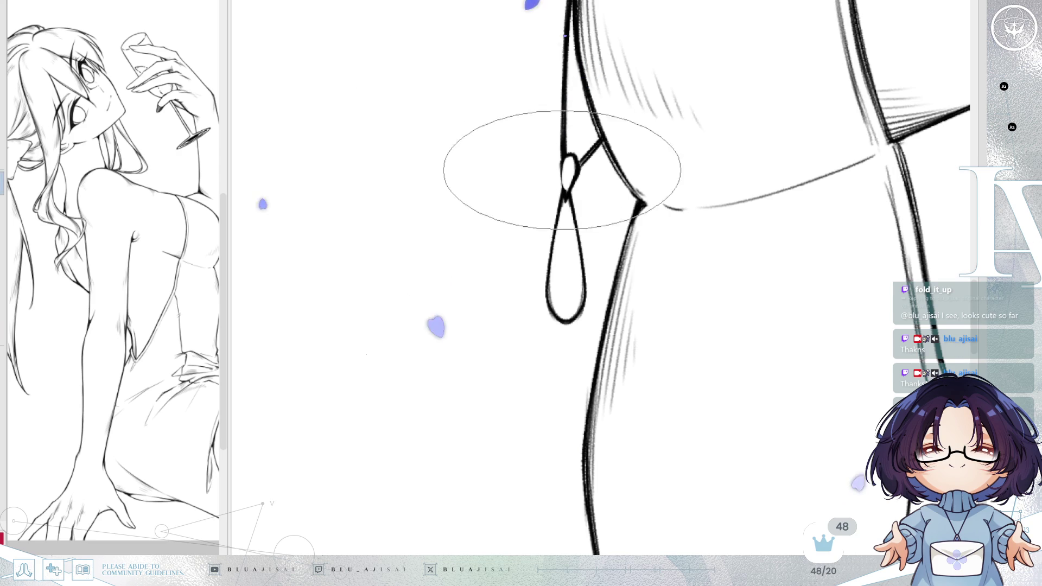
{"action": "left_click_drag", "start_coordinate": [572, 174], "coordinate": [702, 140]}
{"action": "scroll", "coordinate": [701, 140], "scroll_direction": "down", "scroll_amount": 2}
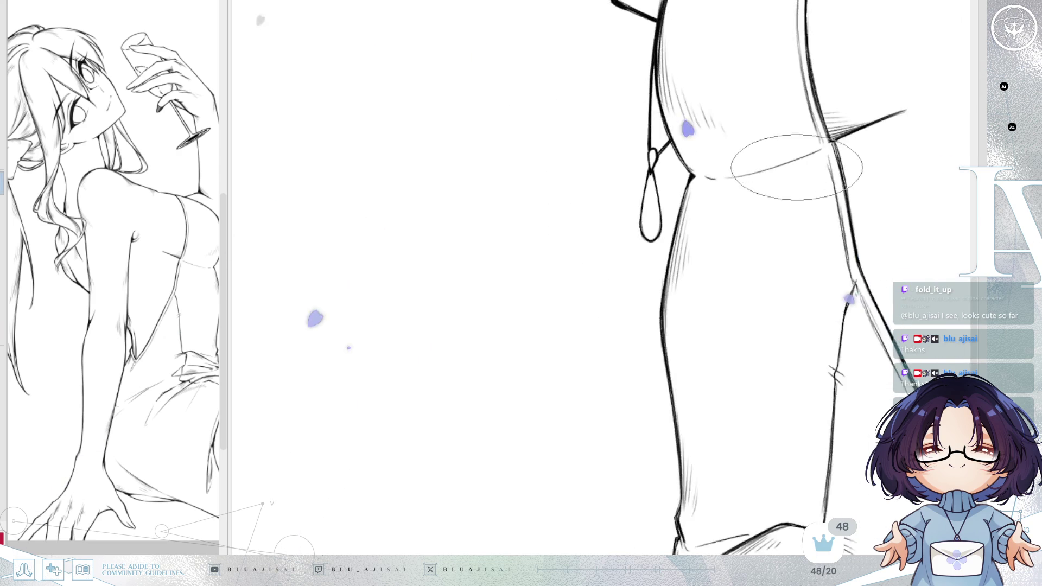
{"action": "scroll", "coordinate": [767, 163], "scroll_direction": "down", "scroll_amount": 2}
{"action": "scroll", "coordinate": [813, 187], "scroll_direction": "down", "scroll_amount": 2}
{"action": "scroll", "coordinate": [719, 277], "scroll_direction": "down", "scroll_amount": 2}
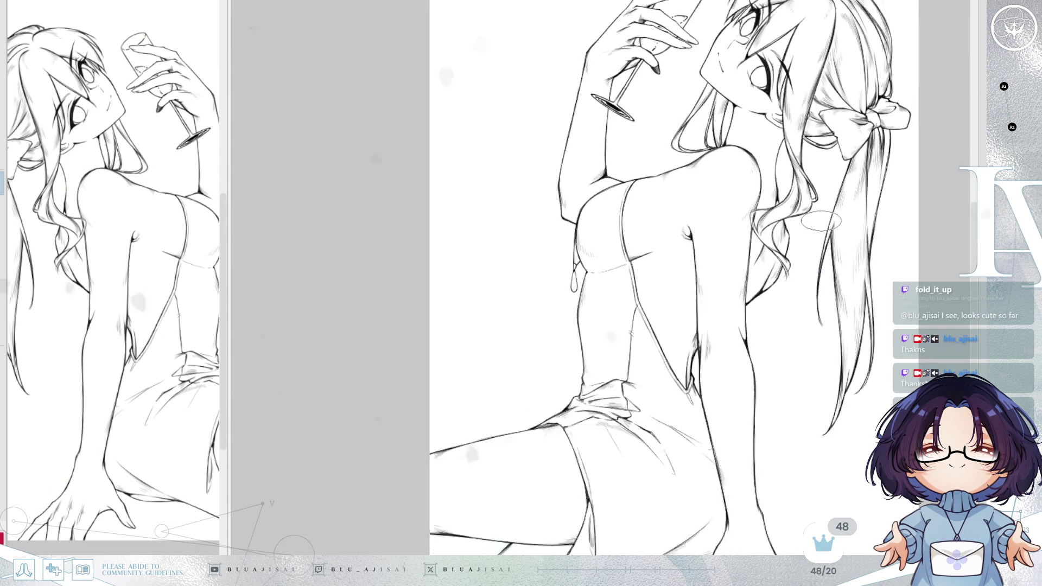
- Straighten the view to the whole figure and try a first vertical gradient, then undo it
{"action": "left_click_drag", "start_coordinate": [719, 277], "coordinate": [768, 242]}
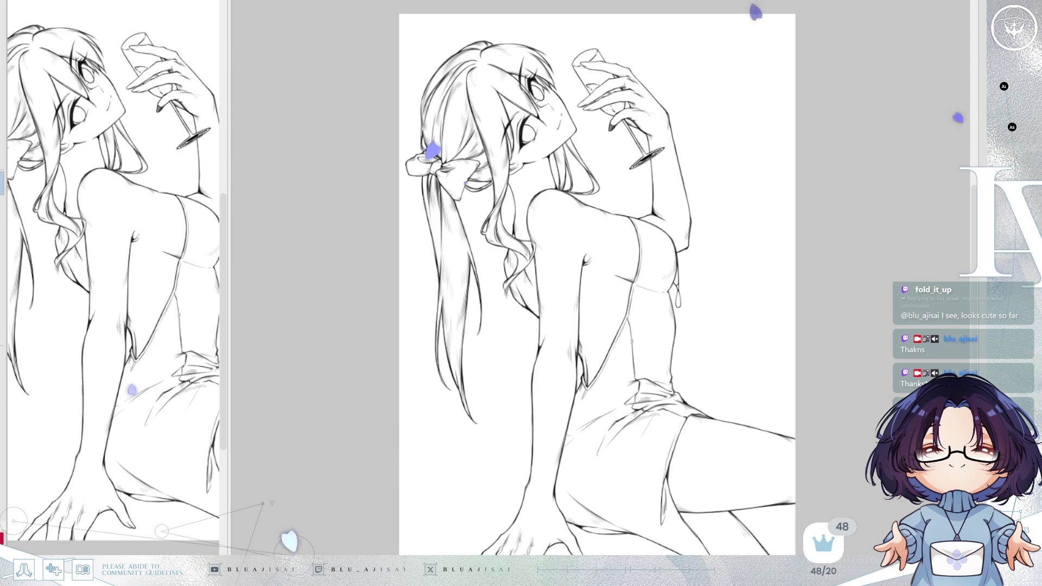
{"action": "scroll", "coordinate": [547, 115], "scroll_direction": "up", "scroll_amount": 1}
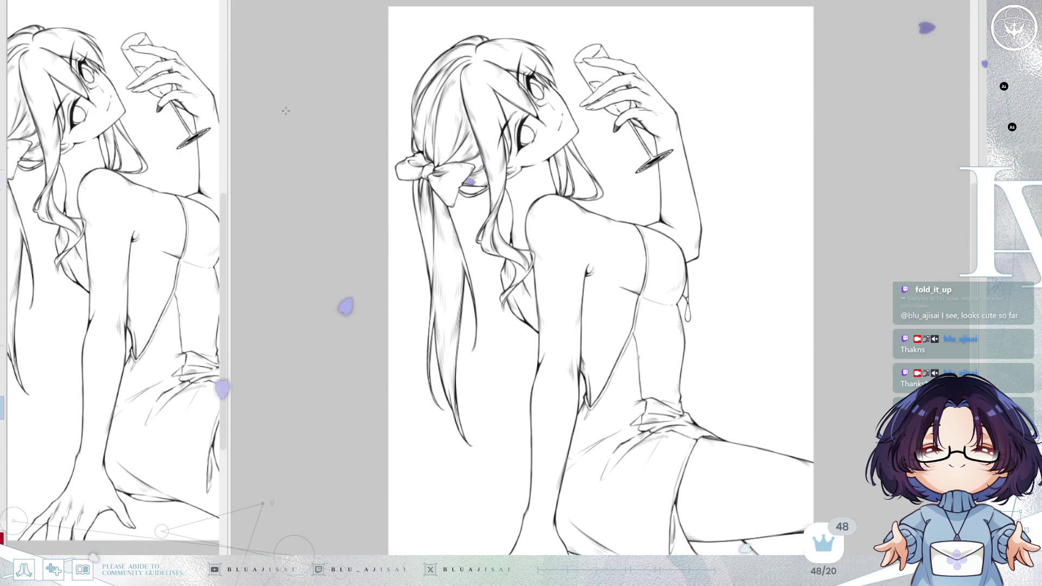
{"action": "scroll", "coordinate": [286, 110], "scroll_direction": "down", "scroll_amount": 2}
{"action": "scroll", "coordinate": [286, 110], "scroll_direction": "down", "scroll_amount": 1}
{"action": "scroll", "coordinate": [286, 110], "scroll_direction": "down", "scroll_amount": 1}
{"action": "scroll", "coordinate": [285, 110], "scroll_direction": "down", "scroll_amount": 1}
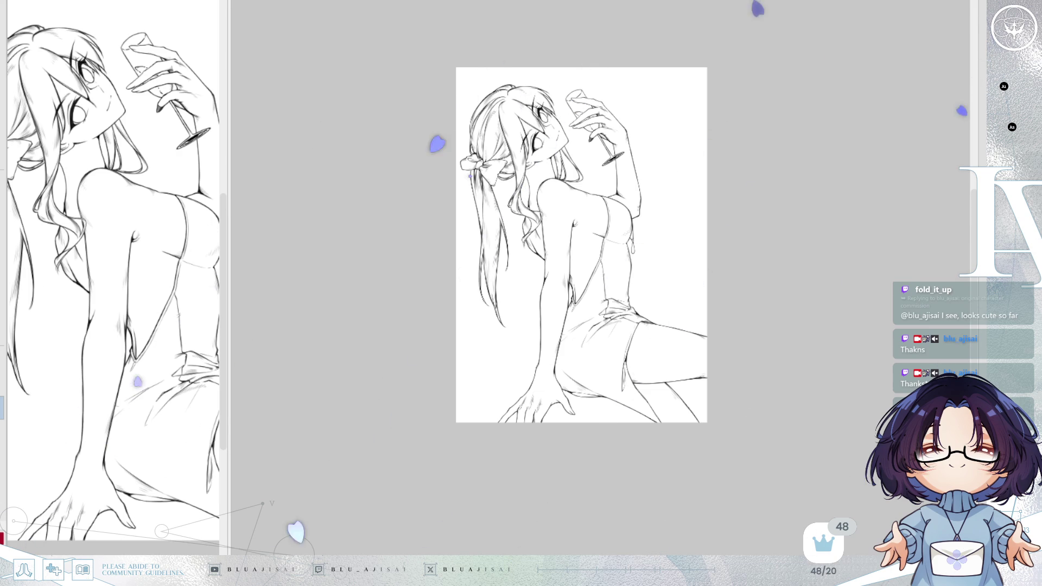
{"action": "left_click_drag", "start_coordinate": [578, 65], "coordinate": [578, 244]}
{"action": "key", "text": "ctrl+z"}
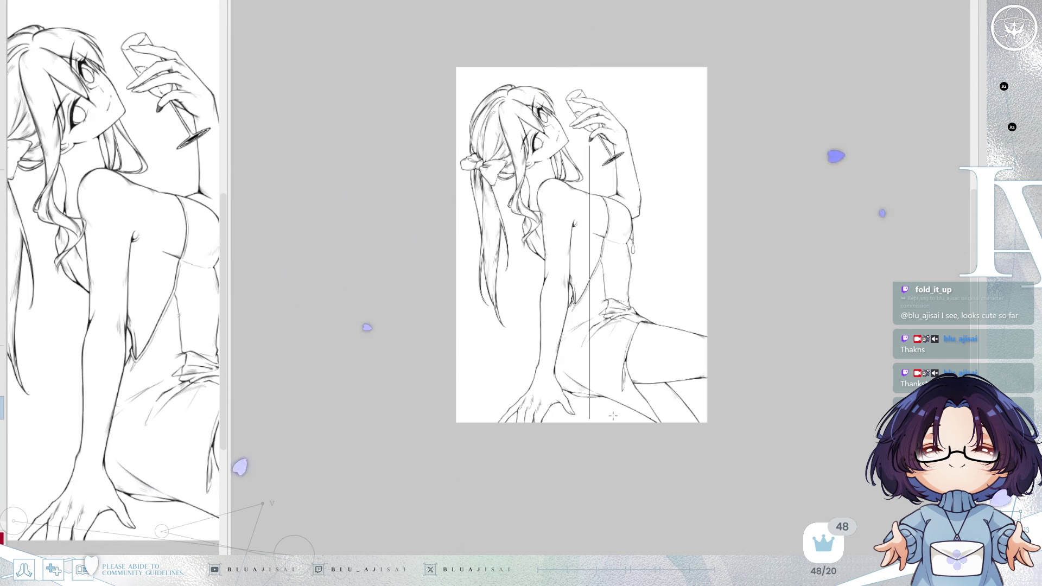
- Undo a red-to-navy attempt and keep a navy-top to crimson-bottom gradient
{"action": "left_click_drag", "start_coordinate": [587, 195], "coordinate": [608, 394]}
{"action": "key", "text": "ctrl+z"}
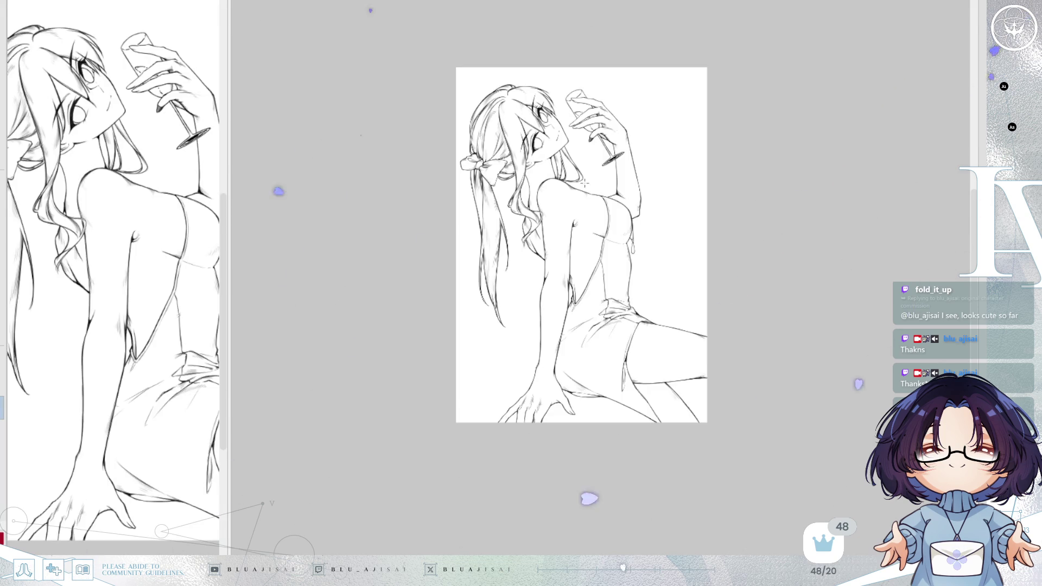
{"action": "left_click_drag", "start_coordinate": [595, 64], "coordinate": [595, 66]}
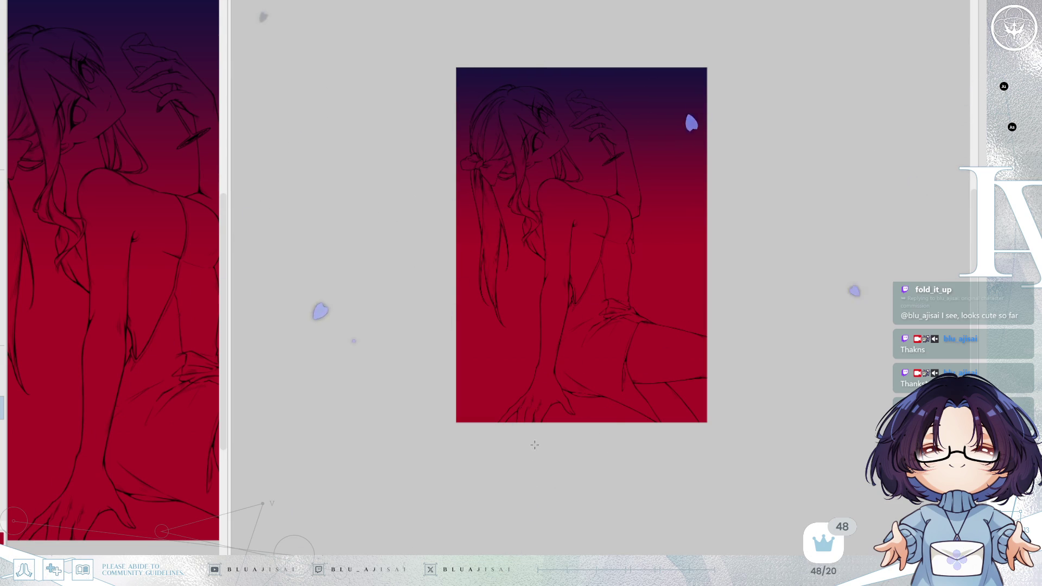
- Try gradients rising from the bottom, reverting to the red-bottom version and checking it mirrored
{"action": "mouse_move", "coordinate": [581, 437]}
{"action": "left_mouse_down"}
{"action": "mouse_move", "coordinate": [592, 281]}
{"action": "mouse_move", "coordinate": [581, 82]}
{"action": "left_mouse_up"}
{"action": "key", "text": "ctrl+z"}
{"action": "left_click_drag", "start_coordinate": [586, 440], "coordinate": [583, 153]}
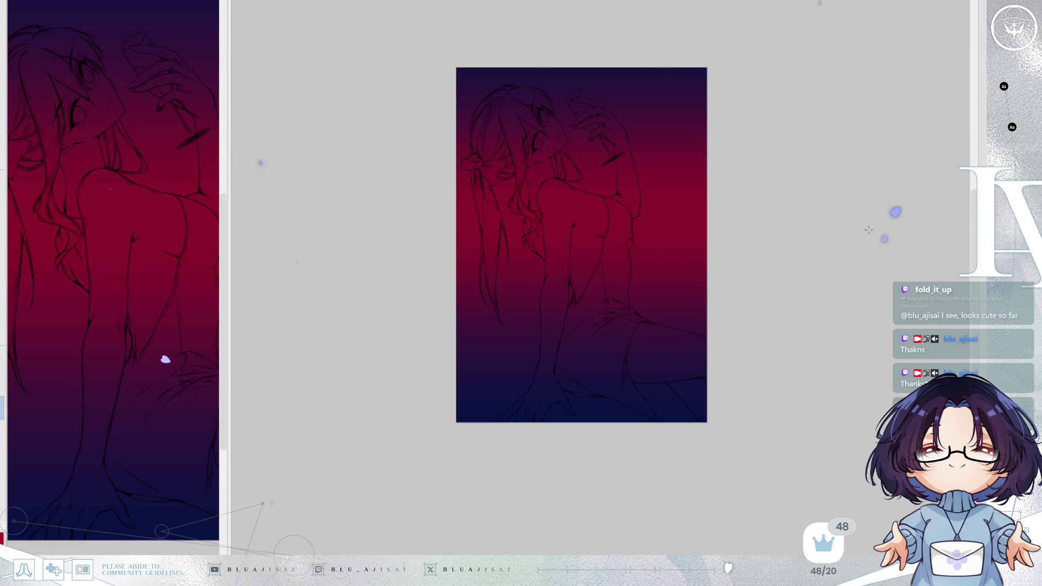
{"action": "scroll", "coordinate": [654, 353], "scroll_direction": "up", "scroll_amount": 2}
{"action": "key", "text": "ctrl+z"}
{"action": "mouse_move", "coordinate": [538, 478]}
{"action": "left_mouse_down"}
{"action": "mouse_move", "coordinate": [576, 547]}
{"action": "mouse_move", "coordinate": [576, 290]}
{"action": "left_mouse_up"}
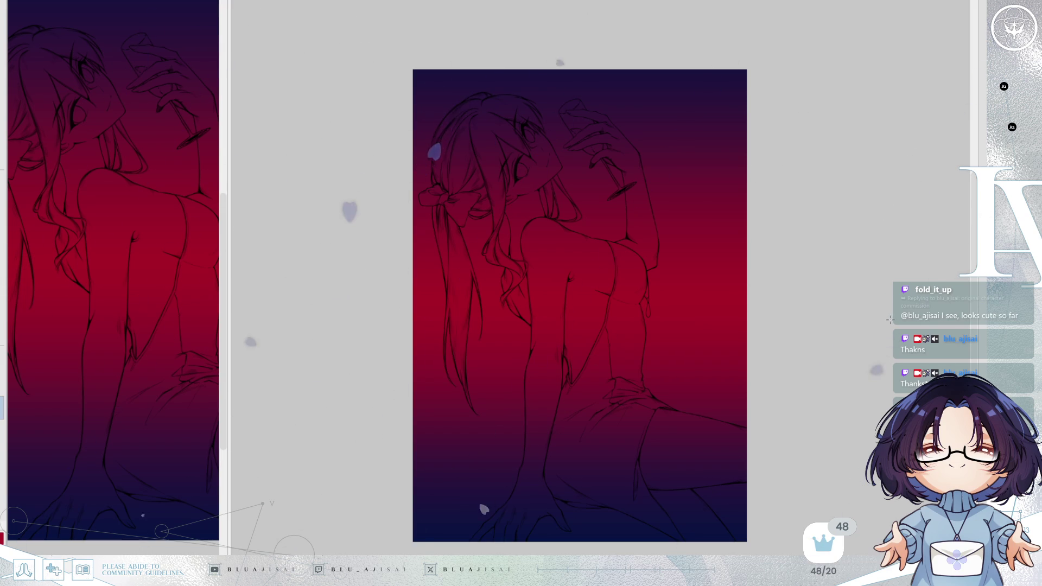
{"action": "key", "text": "h"}
{"action": "key", "text": "h"}
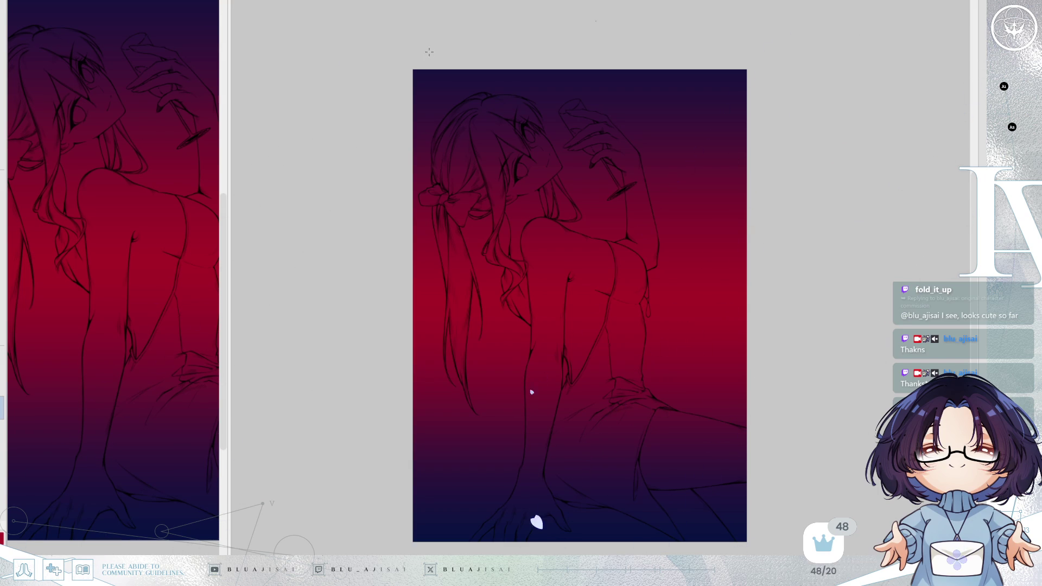
- Try red-to-navy gradients from the middle and top, undoing back to the navy-red-navy bands
{"action": "left_click_drag", "start_coordinate": [561, 314], "coordinate": [592, 394]}
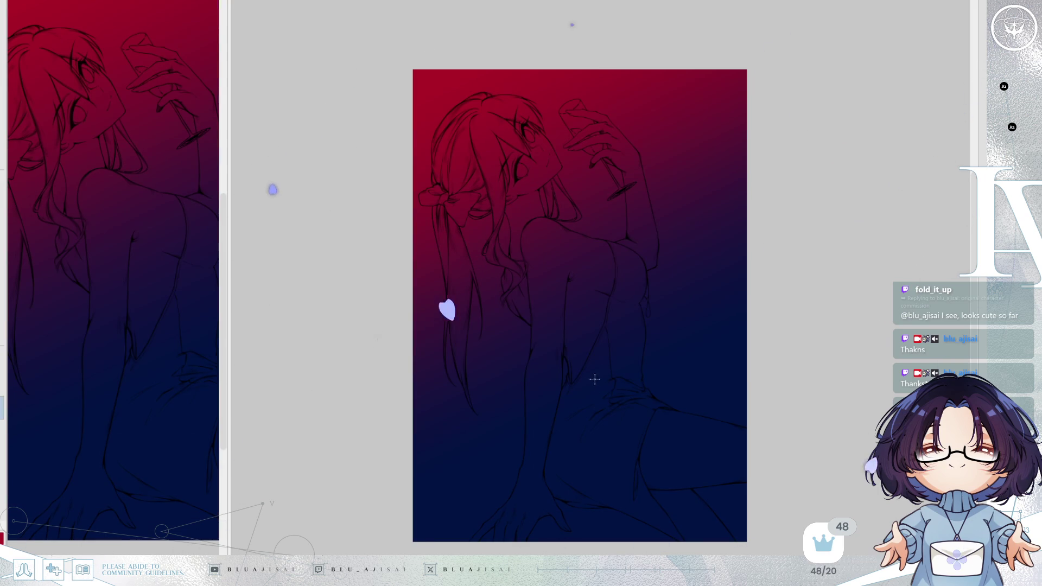
{"action": "key", "text": "ctrl+z"}
{"action": "key", "text": "ctrl+bracketright"}
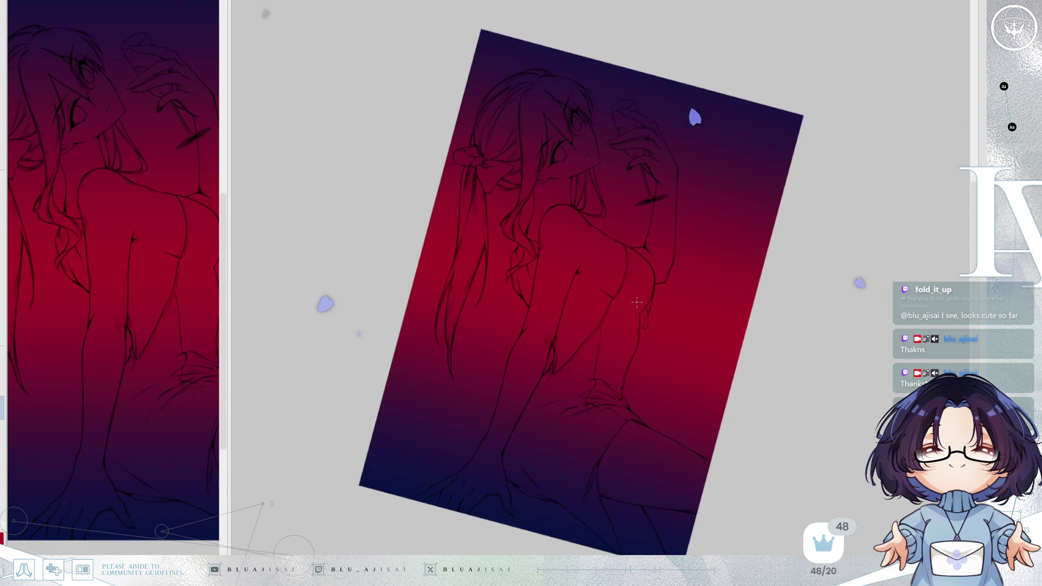
{"action": "left_click_drag", "start_coordinate": [549, 33], "coordinate": [583, 413]}
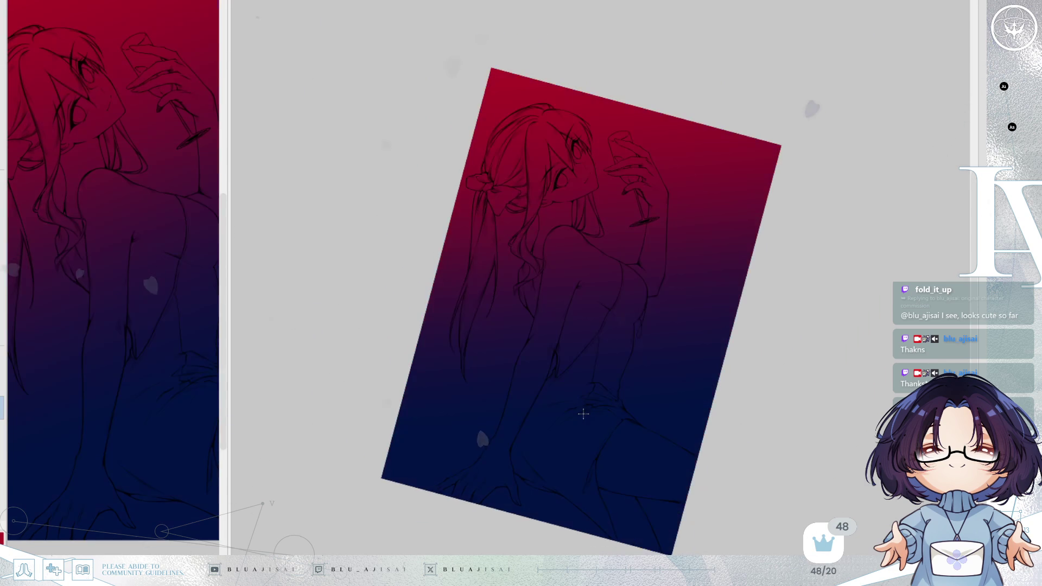
{"action": "key", "text": "ctrl+z"}
- Lay upward gradients turning the lower canvas crimson fading toward the top
{"action": "left_click_drag", "start_coordinate": [581, 309], "coordinate": [535, 49]}
{"action": "left_click_drag", "start_coordinate": [579, 342], "coordinate": [528, 20]}
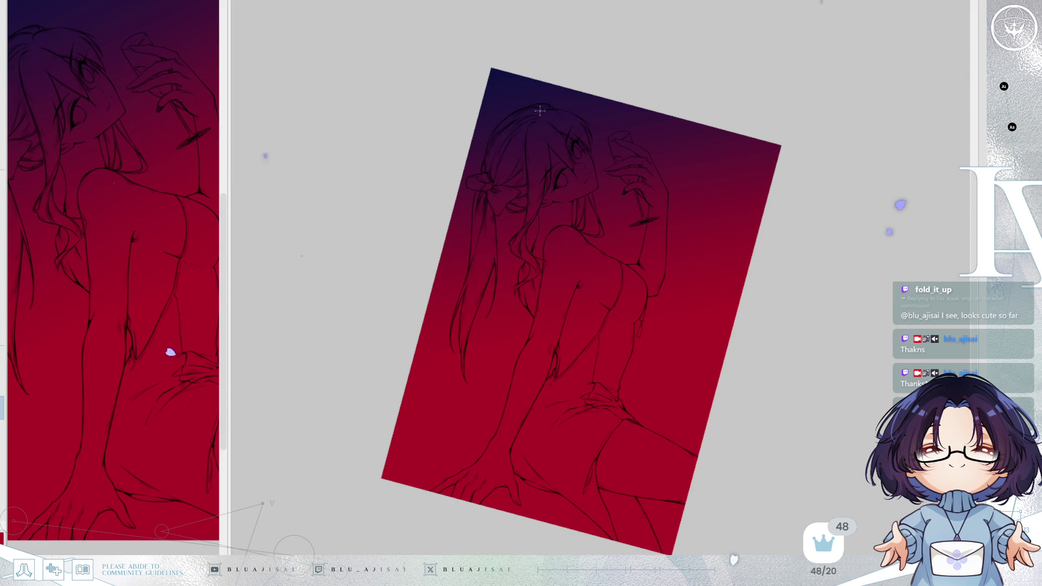
{"action": "scroll", "coordinate": [595, 319], "scroll_direction": "down", "scroll_amount": 2}
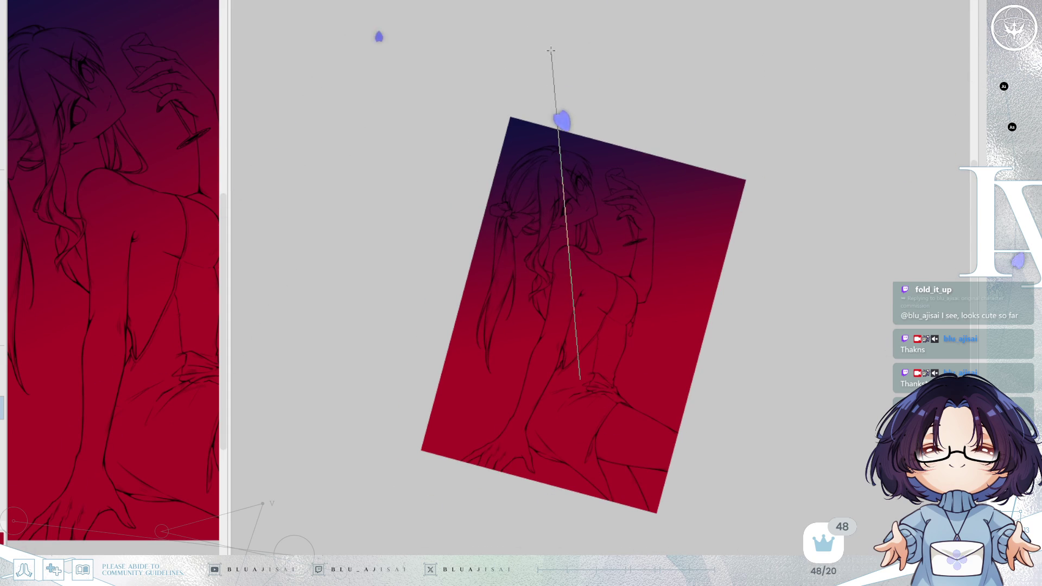
{"action": "left_click_drag", "start_coordinate": [552, 57], "coordinate": [552, 57]}
{"action": "left_click_drag", "start_coordinate": [569, 312], "coordinate": [541, 66]}
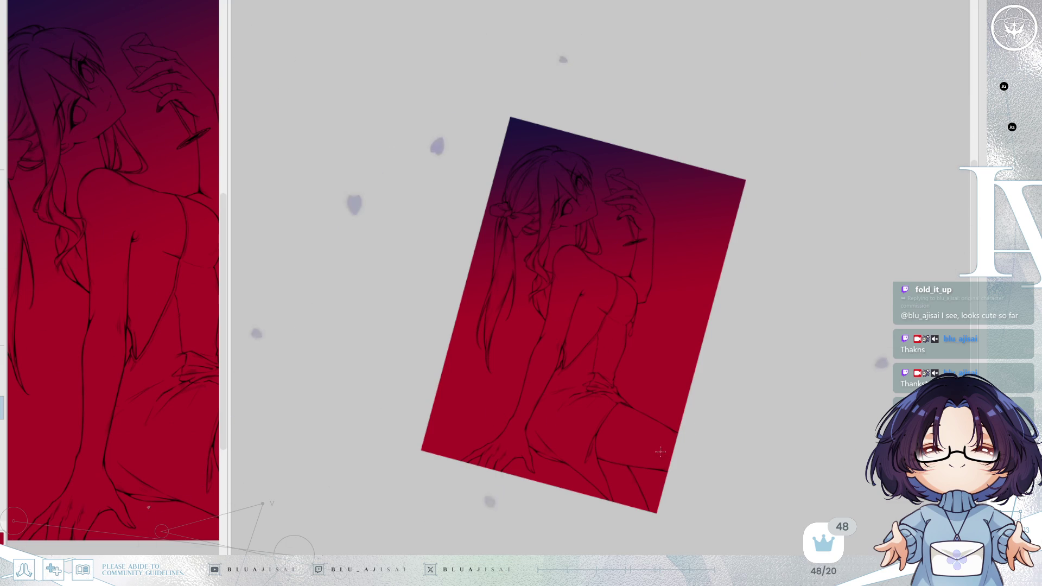
- Fade the canvas bottom to dark navy after undoing two darker attempts
{"action": "left_click_drag", "start_coordinate": [640, 525], "coordinate": [564, 251]}
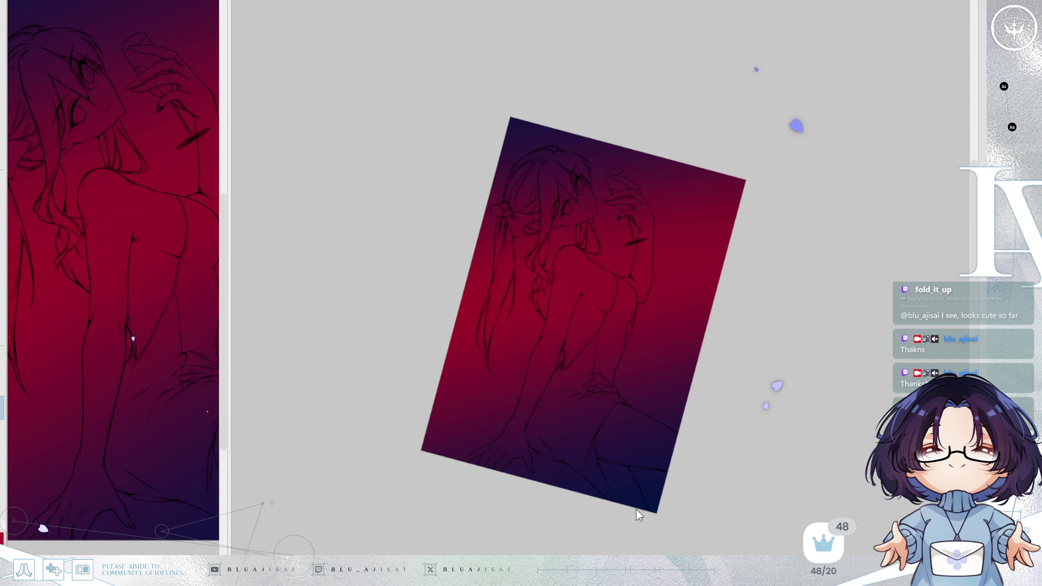
{"action": "key", "text": "ctrl+z"}
{"action": "left_click_drag", "start_coordinate": [580, 269], "coordinate": [597, 298]}
{"action": "key", "text": "ctrl+z"}
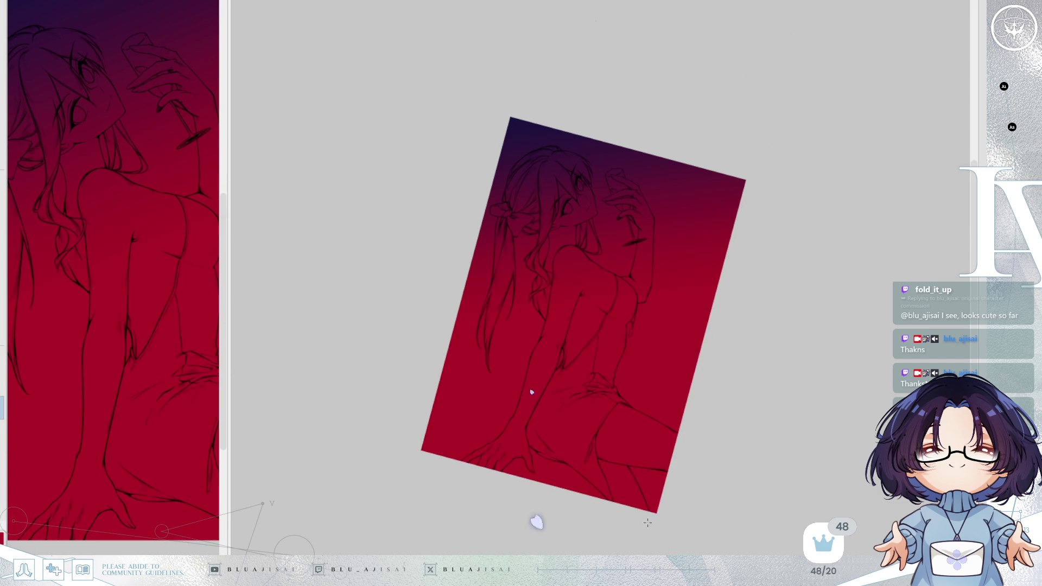
{"action": "mouse_move", "coordinate": [594, 389]}
{"action": "left_mouse_down"}
{"action": "mouse_move", "coordinate": [643, 478]}
{"action": "mouse_move", "coordinate": [462, 473]}
{"action": "mouse_move", "coordinate": [659, 284]}
{"action": "left_mouse_up"}
- Darken the lower-left corner with navy and rotate the view back upright
{"action": "key", "text": "h"}
{"action": "key", "text": "ctrl+z"}
{"action": "scroll", "coordinate": [642, 346], "scroll_direction": "up", "scroll_amount": 2}
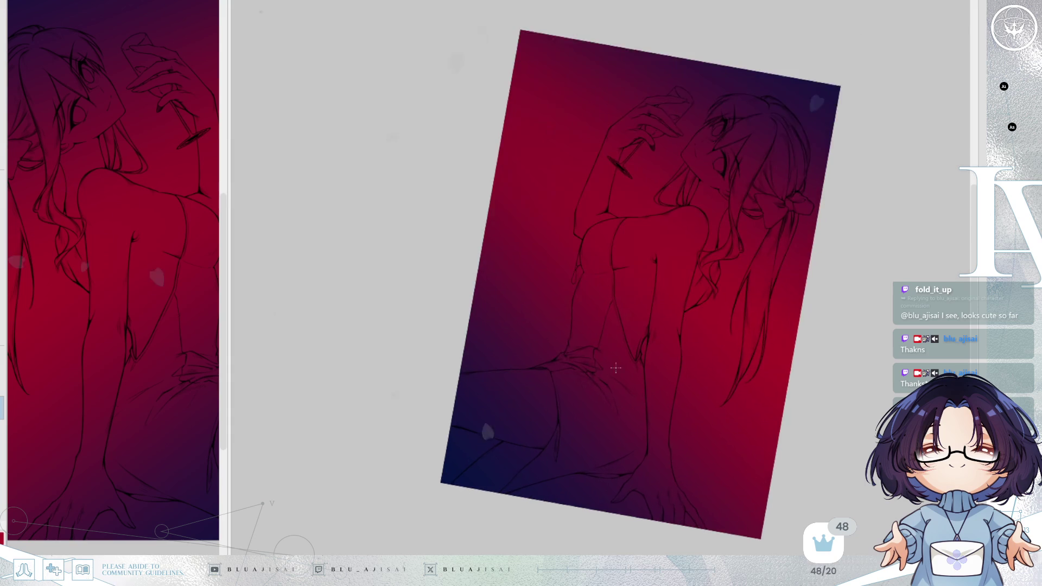
{"action": "key", "text": "ctrl+z"}
{"action": "left_click_drag", "start_coordinate": [415, 481], "coordinate": [658, 326]}
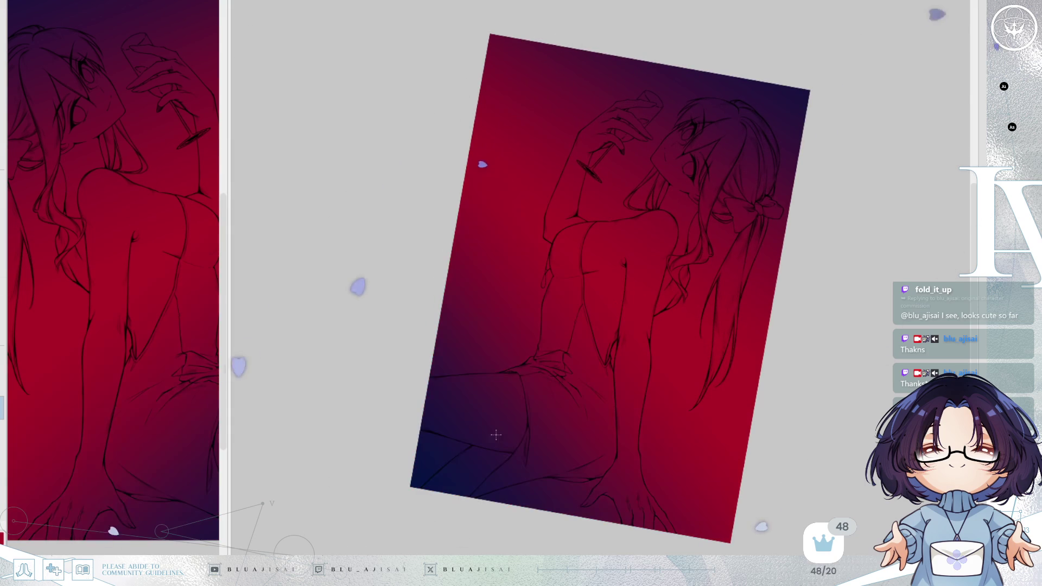
{"action": "key", "text": "5"}
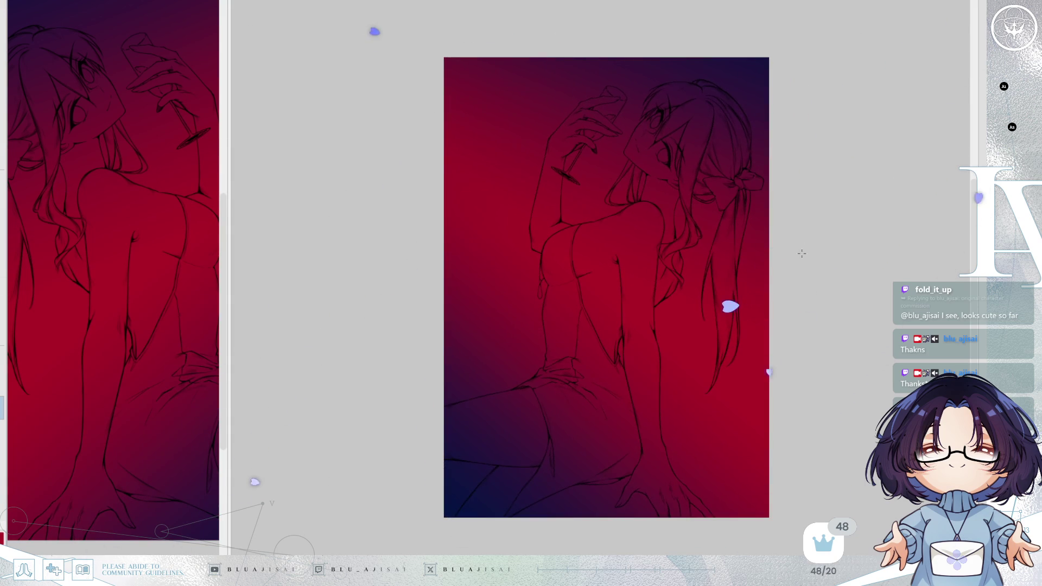
{"action": "key", "text": "m"}
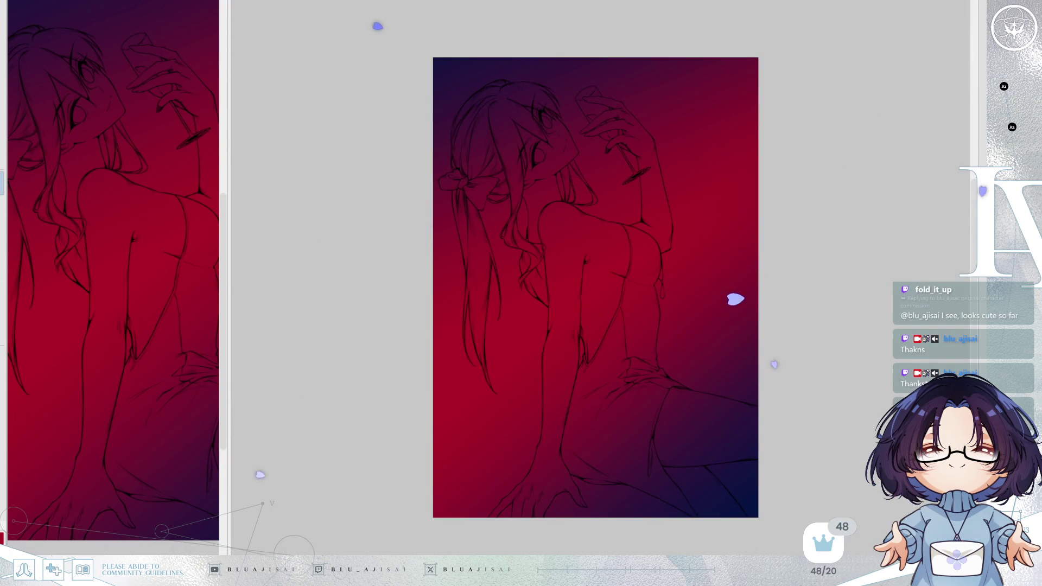
{"action": "scroll", "coordinate": [536, 96], "scroll_direction": "up", "scroll_amount": 3}
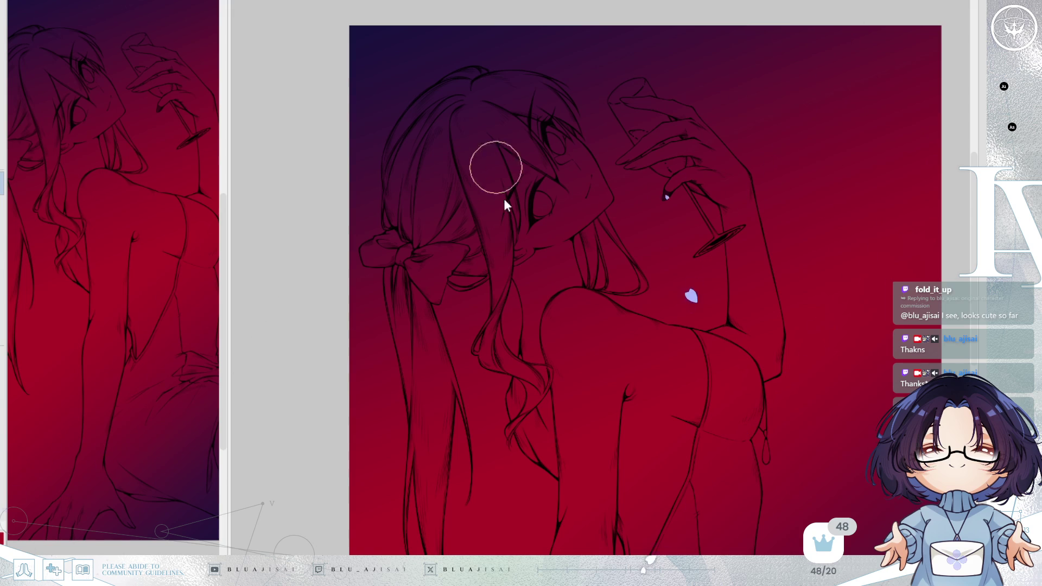
- Paint cream down the hair, then trace a pale line from the nose tip up the bridge
{"action": "mouse_move", "coordinate": [492, 159]}
{"action": "left_mouse_down"}
{"action": "mouse_move", "coordinate": [464, 232]}
{"action": "mouse_move", "coordinate": [477, 240]}
{"action": "mouse_move", "coordinate": [500, 244]}
{"action": "mouse_move", "coordinate": [511, 228]}
{"action": "mouse_move", "coordinate": [488, 146]}
{"action": "mouse_move", "coordinate": [505, 171]}
{"action": "left_mouse_up"}
{"action": "key", "text": "m"}
{"action": "scroll", "coordinate": [534, 168], "scroll_direction": "up", "scroll_amount": 2}
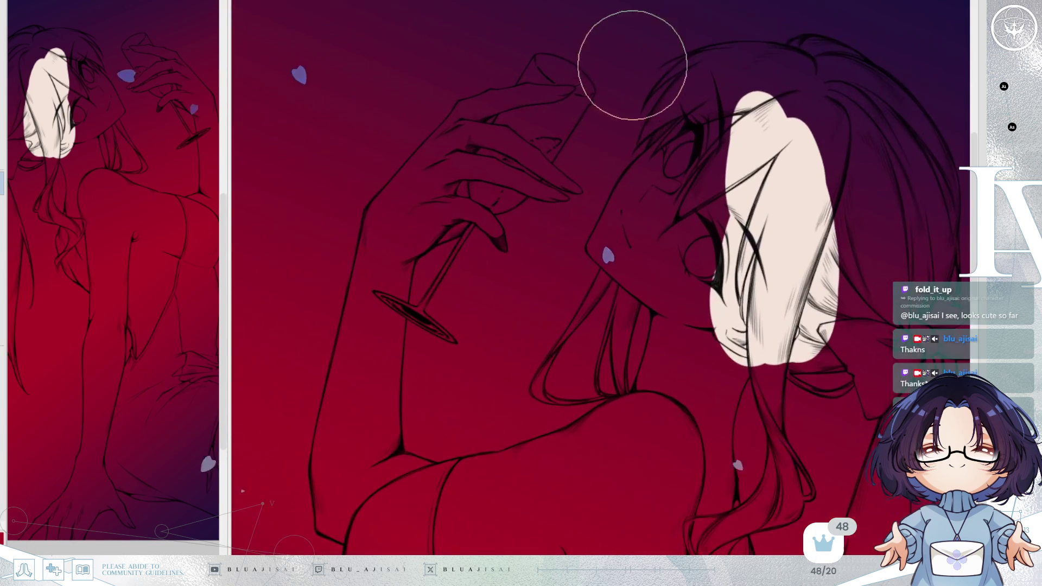
{"action": "scroll", "coordinate": [633, 65], "scroll_direction": "up", "scroll_amount": 1}
{"action": "scroll", "coordinate": [643, 211], "scroll_direction": "up", "scroll_amount": 1}
{"action": "key", "text": "bracketleft"}
{"action": "left_click", "coordinate": [562, 346]}
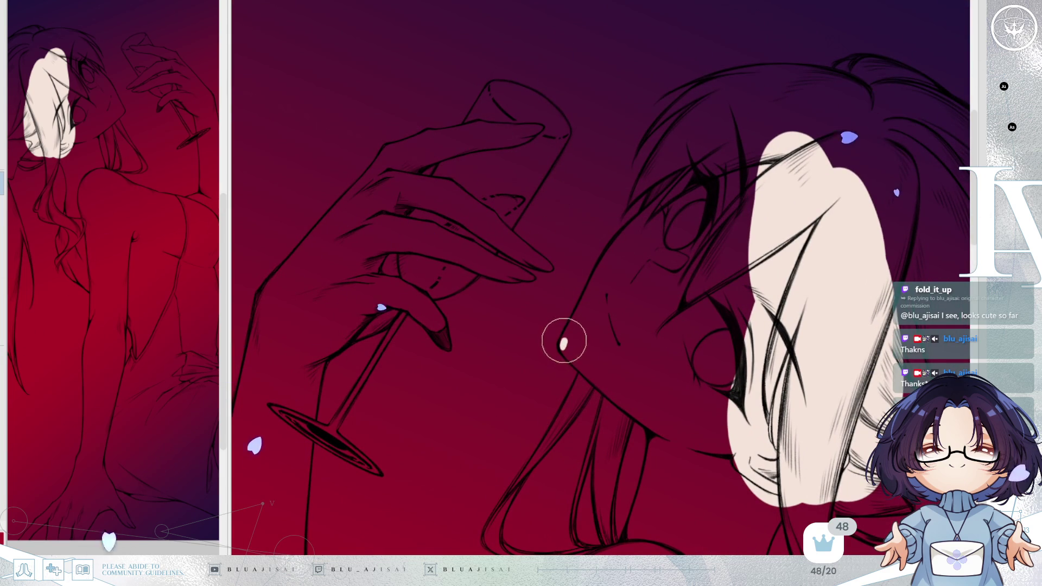
{"action": "left_click_drag", "start_coordinate": [562, 347], "coordinate": [604, 281]}
{"action": "scroll", "coordinate": [561, 348], "scroll_direction": "up", "scroll_amount": 2}
{"action": "mouse_move", "coordinate": [556, 352]}
{"action": "left_mouse_down"}
{"action": "mouse_move", "coordinate": [675, 175]}
{"action": "mouse_move", "coordinate": [814, 40]}
{"action": "mouse_move", "coordinate": [905, 61]}
{"action": "mouse_move", "coordinate": [774, 298]}
{"action": "left_mouse_up"}
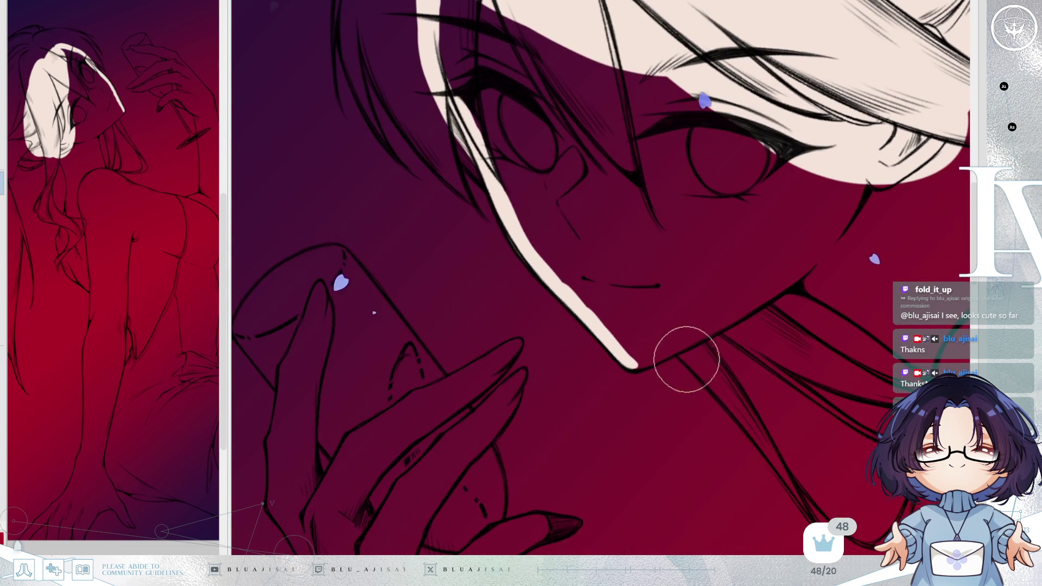
- Continue the pale cream outline along the chin, neck and down the hair strand
{"action": "mouse_move", "coordinate": [632, 362]}
{"action": "left_mouse_down"}
{"action": "mouse_move", "coordinate": [779, 284]}
{"action": "mouse_move", "coordinate": [842, 231]}
{"action": "mouse_move", "coordinate": [711, 251]}
{"action": "left_mouse_up"}
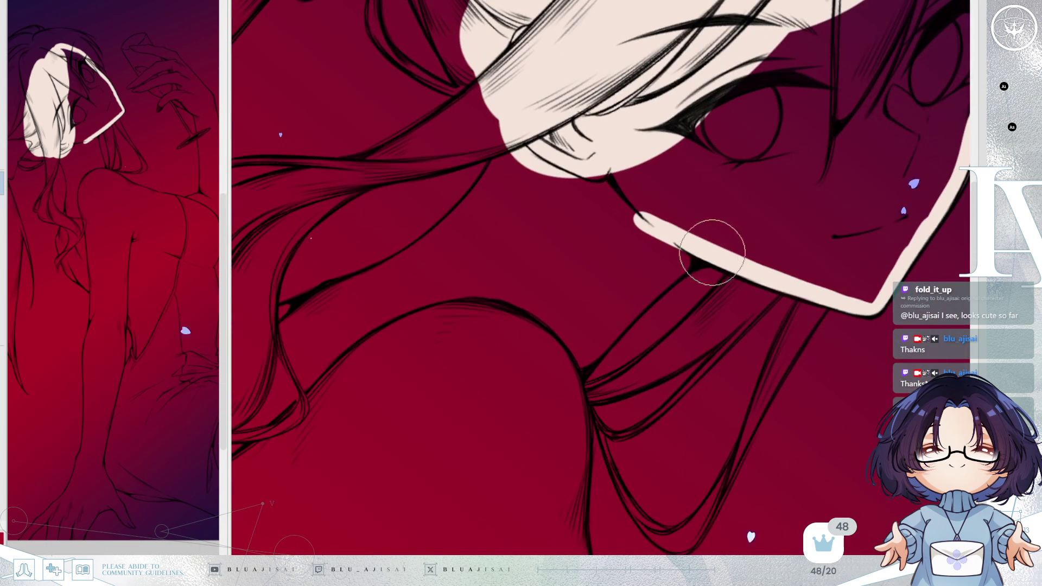
{"action": "mouse_move", "coordinate": [683, 259]}
{"action": "left_mouse_down"}
{"action": "mouse_move", "coordinate": [594, 351]}
{"action": "mouse_move", "coordinate": [616, 329]}
{"action": "mouse_move", "coordinate": [430, 300]}
{"action": "mouse_move", "coordinate": [494, 277]}
{"action": "left_mouse_up"}
{"action": "mouse_move", "coordinate": [513, 267]}
{"action": "left_mouse_down"}
{"action": "mouse_move", "coordinate": [614, 196]}
{"action": "mouse_move", "coordinate": [702, 68]}
{"action": "mouse_move", "coordinate": [567, 236]}
{"action": "mouse_move", "coordinate": [512, 256]}
{"action": "mouse_move", "coordinate": [477, 293]}
{"action": "left_mouse_up"}
{"action": "left_click_drag", "start_coordinate": [442, 322], "coordinate": [414, 435]}
{"action": "left_click_drag", "start_coordinate": [461, 346], "coordinate": [493, 122]}
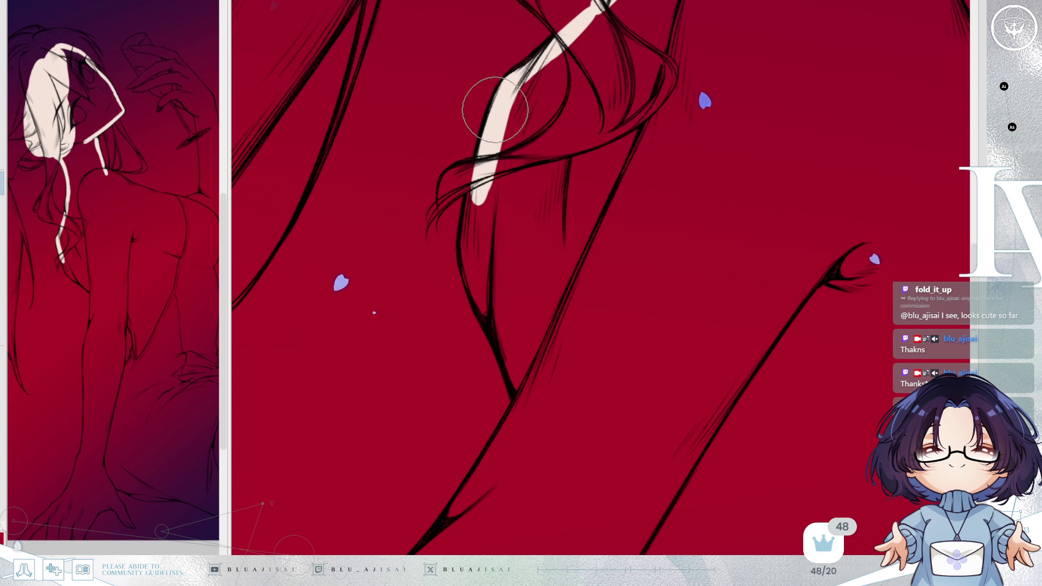
- Carry the cream outline down the strand and join it up into the upper segment
{"action": "mouse_move", "coordinate": [500, 103]}
{"action": "left_mouse_down"}
{"action": "mouse_move", "coordinate": [473, 186]}
{"action": "mouse_move", "coordinate": [464, 268]}
{"action": "mouse_move", "coordinate": [521, 395]}
{"action": "mouse_move", "coordinate": [605, 188]}
{"action": "mouse_move", "coordinate": [569, 253]}
{"action": "left_mouse_up"}
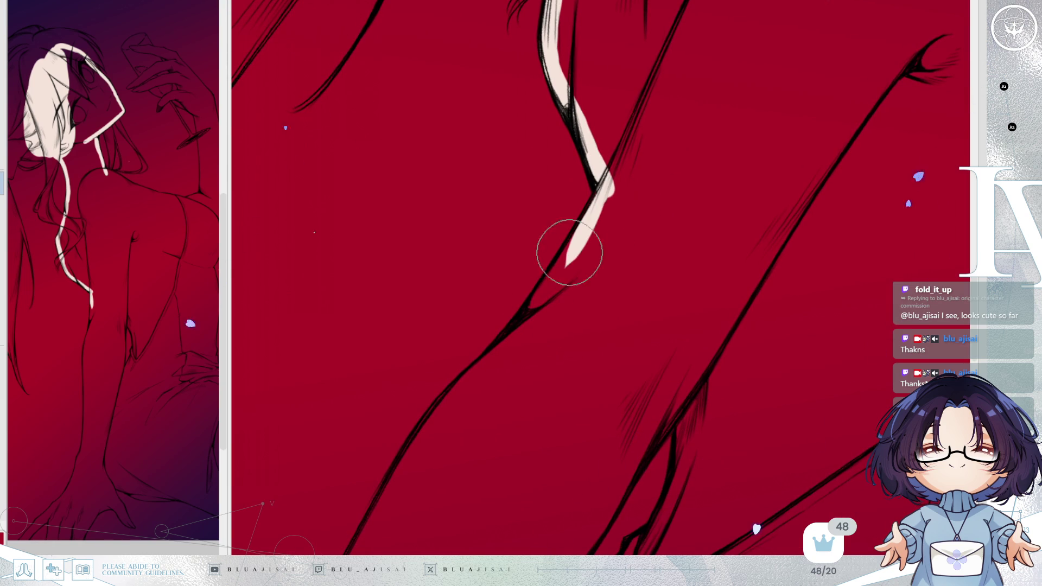
{"action": "mouse_move", "coordinate": [525, 316]}
{"action": "left_mouse_down"}
{"action": "mouse_move", "coordinate": [586, 221]}
{"action": "mouse_move", "coordinate": [558, 241]}
{"action": "mouse_move", "coordinate": [553, 226]}
{"action": "mouse_move", "coordinate": [481, 306]}
{"action": "mouse_move", "coordinate": [447, 365]}
{"action": "left_mouse_up"}
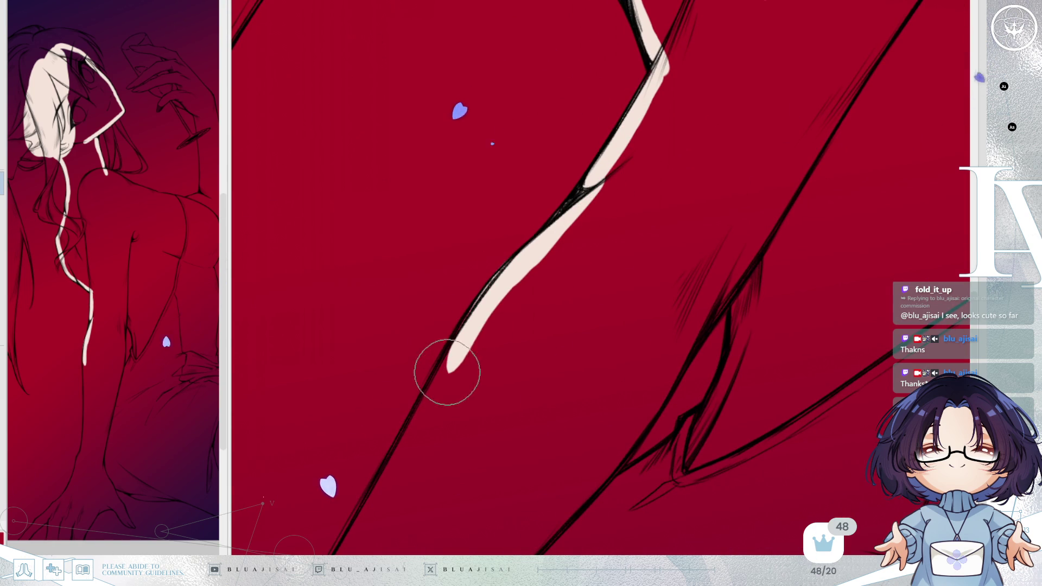
{"action": "left_click_drag", "start_coordinate": [440, 424], "coordinate": [562, 196]}
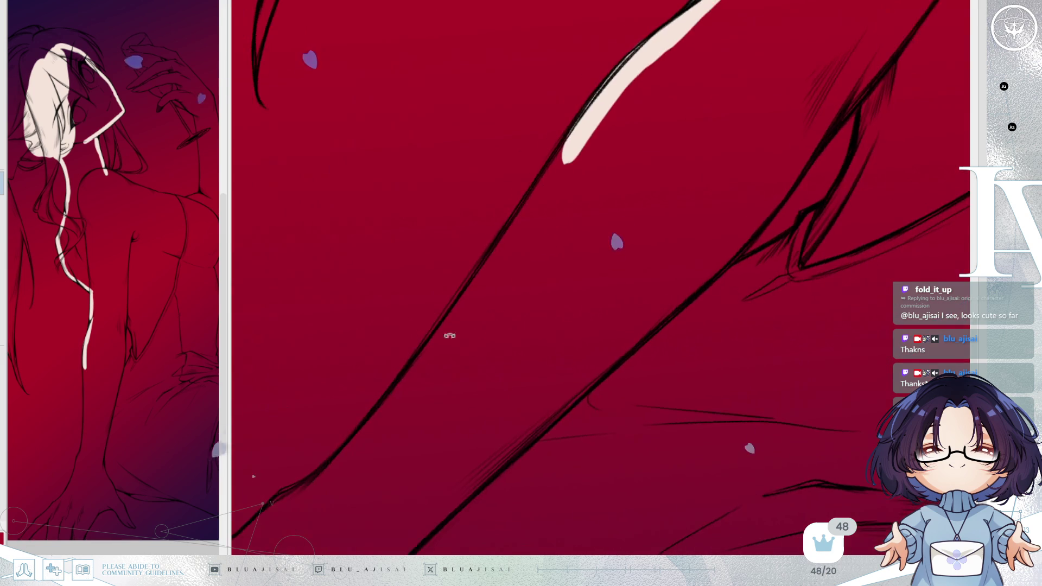
{"action": "mouse_move", "coordinate": [296, 500]}
{"action": "left_mouse_down"}
{"action": "mouse_move", "coordinate": [415, 386]}
{"action": "mouse_move", "coordinate": [455, 321]}
{"action": "left_mouse_up"}
{"action": "key", "text": "ctrl+z"}
{"action": "left_click_drag", "start_coordinate": [338, 465], "coordinate": [480, 286]}
{"action": "left_click_drag", "start_coordinate": [419, 390], "coordinate": [533, 212]}
{"action": "left_click_drag", "start_coordinate": [451, 319], "coordinate": [559, 167]}
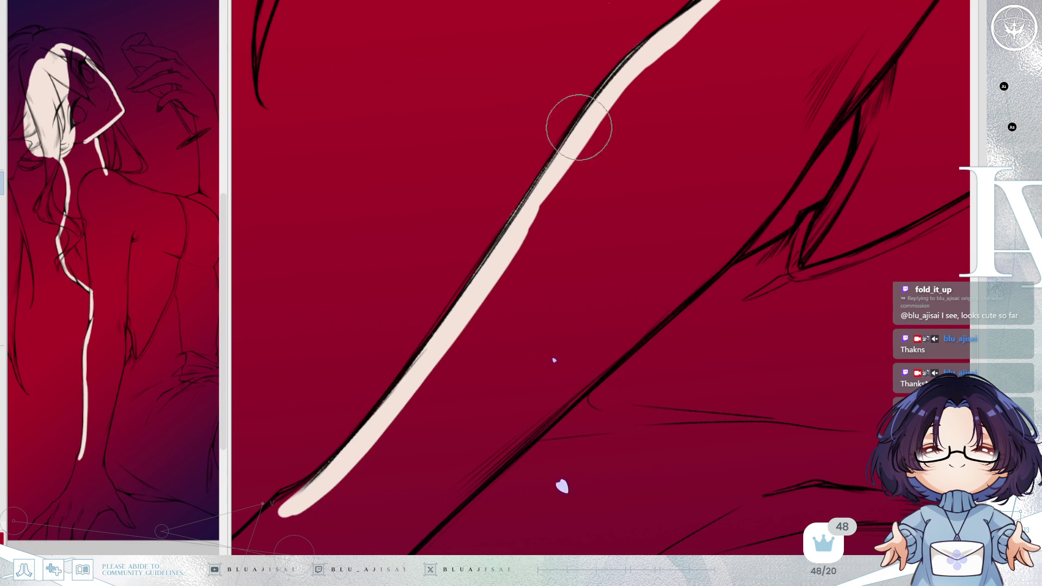
- Extend the cream outline down along the black side line to the lower edge
{"action": "mouse_move", "coordinate": [474, 308]}
{"action": "left_mouse_down"}
{"action": "mouse_move", "coordinate": [600, 170]}
{"action": "mouse_move", "coordinate": [561, 221]}
{"action": "mouse_move", "coordinate": [581, 225]}
{"action": "left_mouse_up"}
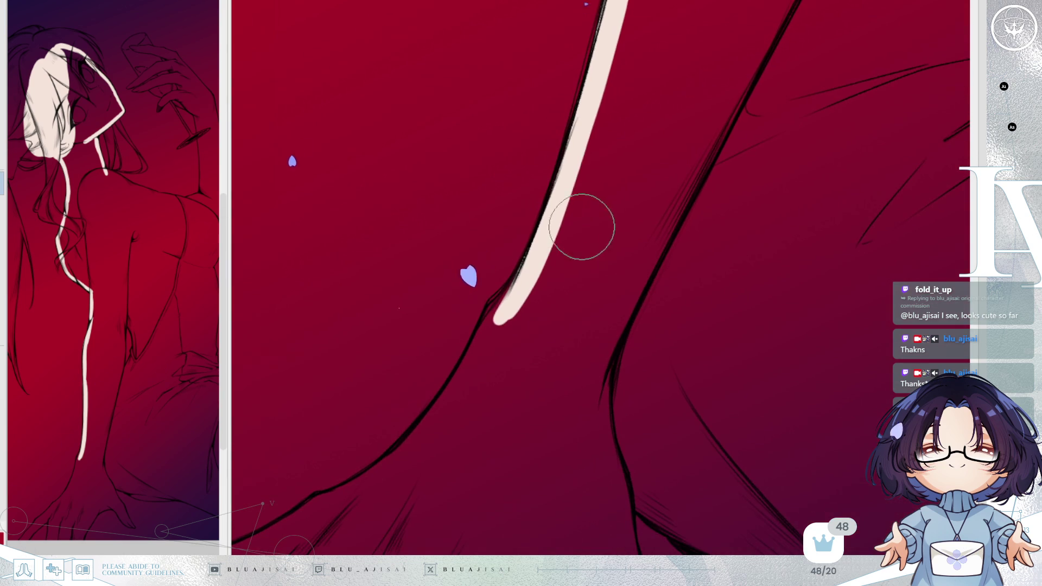
{"action": "left_click_drag", "start_coordinate": [499, 300], "coordinate": [563, 226]}
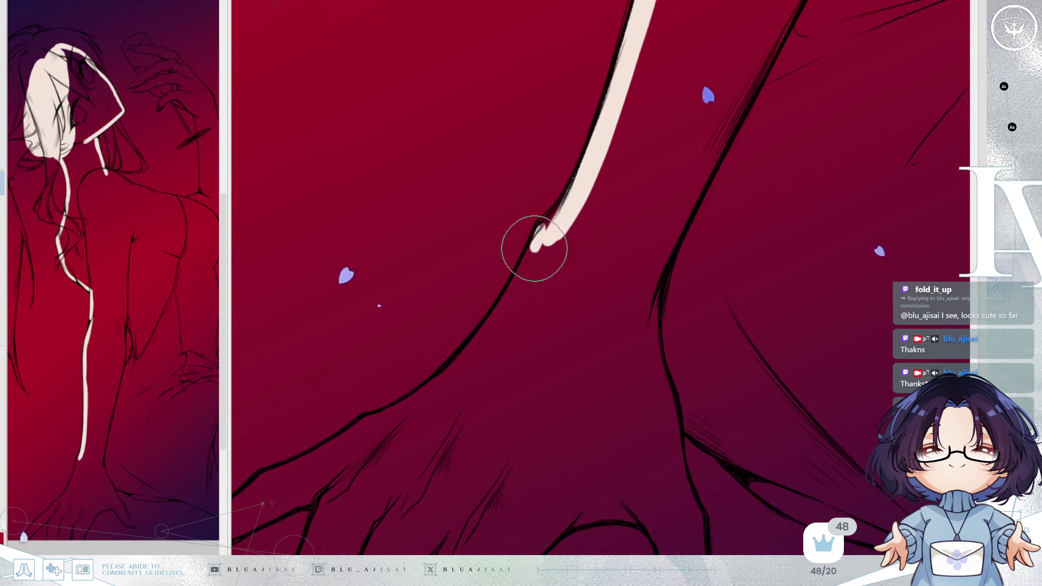
{"action": "left_click_drag", "start_coordinate": [549, 221], "coordinate": [576, 184]}
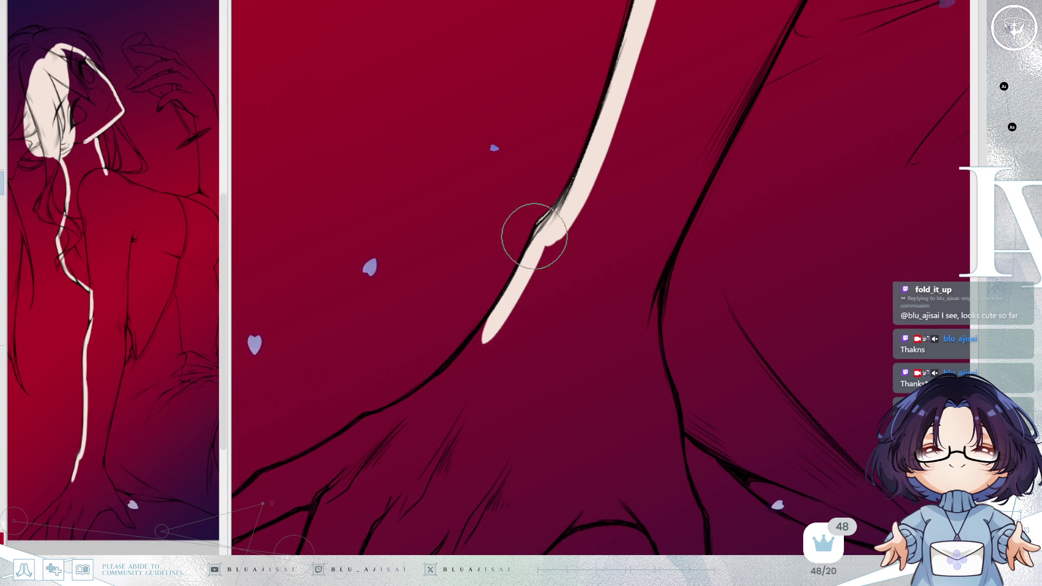
{"action": "left_click_drag", "start_coordinate": [533, 235], "coordinate": [460, 370]}
{"action": "mouse_move", "coordinate": [525, 254]}
{"action": "left_mouse_down"}
{"action": "mouse_move", "coordinate": [421, 405]}
{"action": "mouse_move", "coordinate": [574, 229]}
{"action": "left_mouse_up"}
{"action": "left_click_drag", "start_coordinate": [370, 422], "coordinate": [321, 479]}
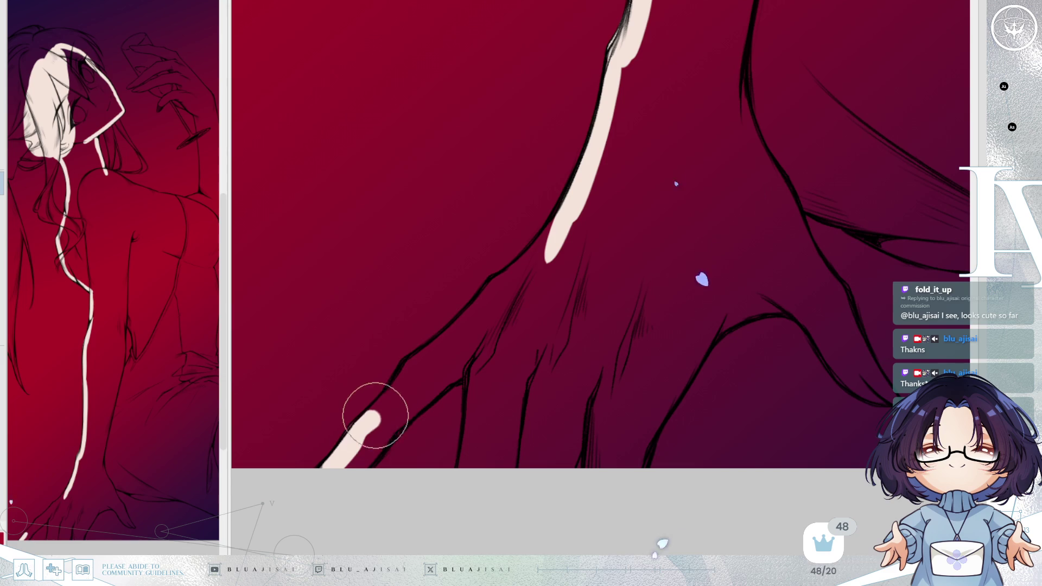
- Widen the cream outline near the bottom and run it down the line by the hand
{"action": "left_click_drag", "start_coordinate": [412, 366], "coordinate": [536, 243]}
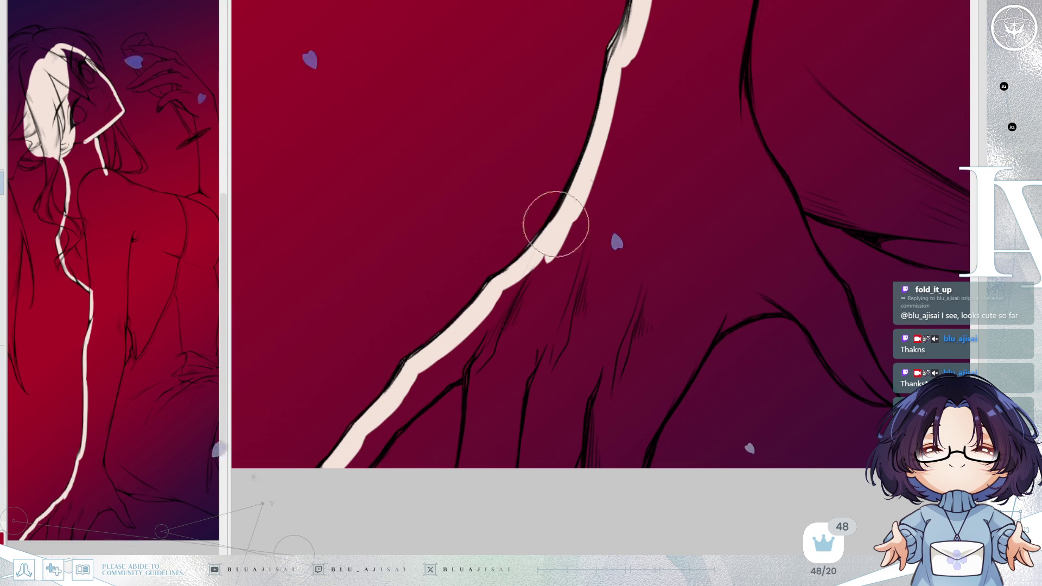
{"action": "mouse_move", "coordinate": [343, 470]}
{"action": "left_mouse_down"}
{"action": "mouse_move", "coordinate": [400, 400]}
{"action": "mouse_move", "coordinate": [372, 438]}
{"action": "mouse_move", "coordinate": [453, 367]}
{"action": "mouse_move", "coordinate": [407, 414]}
{"action": "mouse_move", "coordinate": [477, 364]}
{"action": "mouse_move", "coordinate": [472, 439]}
{"action": "left_mouse_up"}
{"action": "key", "text": "ctrl+z"}
{"action": "mouse_move", "coordinate": [475, 373]}
{"action": "left_mouse_down"}
{"action": "mouse_move", "coordinate": [472, 433]}
{"action": "mouse_move", "coordinate": [513, 412]}
{"action": "mouse_move", "coordinate": [553, 419]}
{"action": "mouse_move", "coordinate": [589, 395]}
{"action": "mouse_move", "coordinate": [574, 447]}
{"action": "mouse_move", "coordinate": [609, 365]}
{"action": "mouse_move", "coordinate": [599, 425]}
{"action": "mouse_move", "coordinate": [595, 403]}
{"action": "mouse_move", "coordinate": [640, 414]}
{"action": "mouse_move", "coordinate": [658, 383]}
{"action": "mouse_move", "coordinate": [666, 398]}
{"action": "mouse_move", "coordinate": [691, 379]}
{"action": "mouse_move", "coordinate": [724, 302]}
{"action": "mouse_move", "coordinate": [681, 360]}
{"action": "mouse_move", "coordinate": [670, 425]}
{"action": "mouse_move", "coordinate": [715, 372]}
{"action": "mouse_move", "coordinate": [631, 317]}
{"action": "left_mouse_up"}
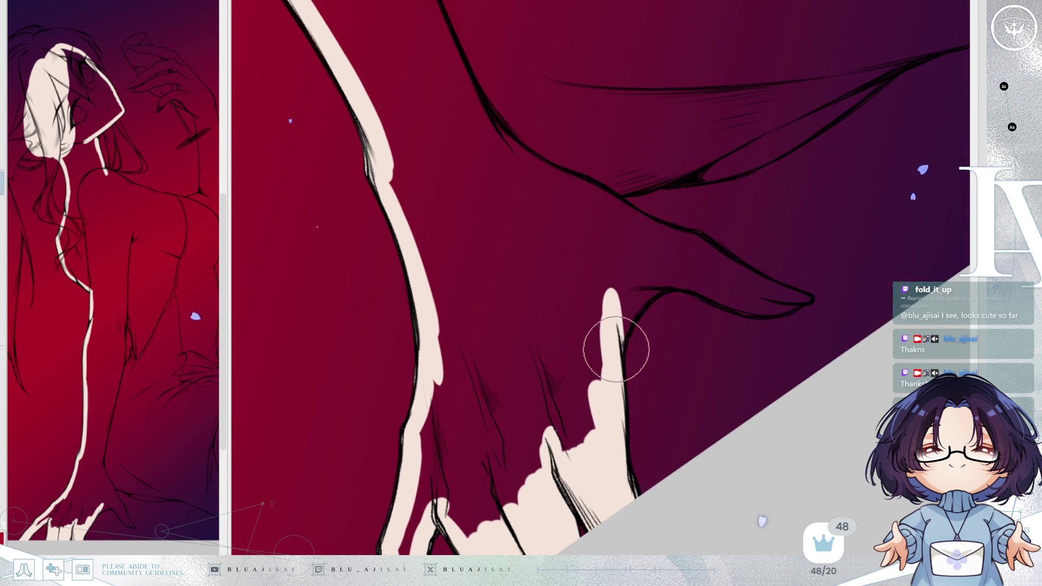
- With the canvas flipped, paint and thicken cream along the fingertips
{"action": "key", "text": "m"}
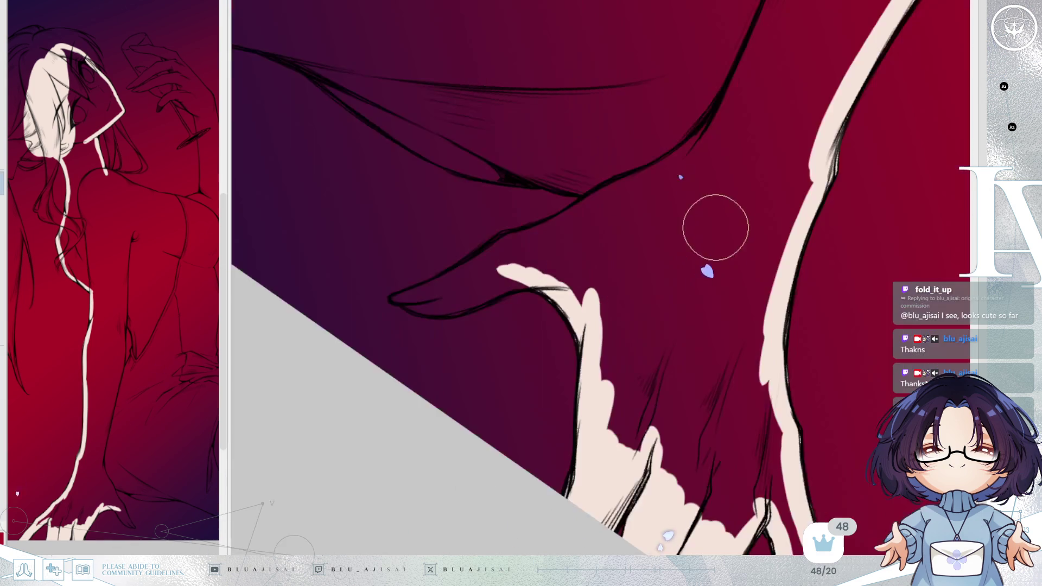
{"action": "key", "text": "4"}
{"action": "mouse_move", "coordinate": [404, 370]}
{"action": "left_mouse_down"}
{"action": "mouse_move", "coordinate": [554, 227]}
{"action": "mouse_move", "coordinate": [512, 259]}
{"action": "mouse_move", "coordinate": [572, 193]}
{"action": "mouse_move", "coordinate": [606, 105]}
{"action": "left_mouse_up"}
{"action": "left_click_drag", "start_coordinate": [556, 206], "coordinate": [535, 168]}
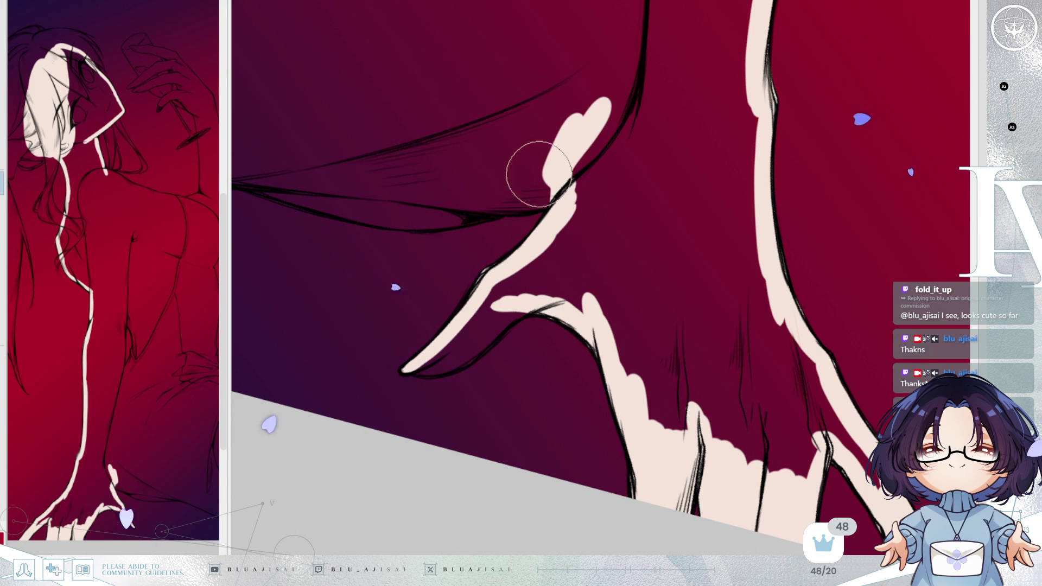
{"action": "mouse_move", "coordinate": [415, 366]}
{"action": "left_mouse_down"}
{"action": "mouse_move", "coordinate": [442, 344]}
{"action": "mouse_move", "coordinate": [496, 337]}
{"action": "mouse_move", "coordinate": [512, 326]}
{"action": "mouse_move", "coordinate": [503, 316]}
{"action": "left_mouse_up"}
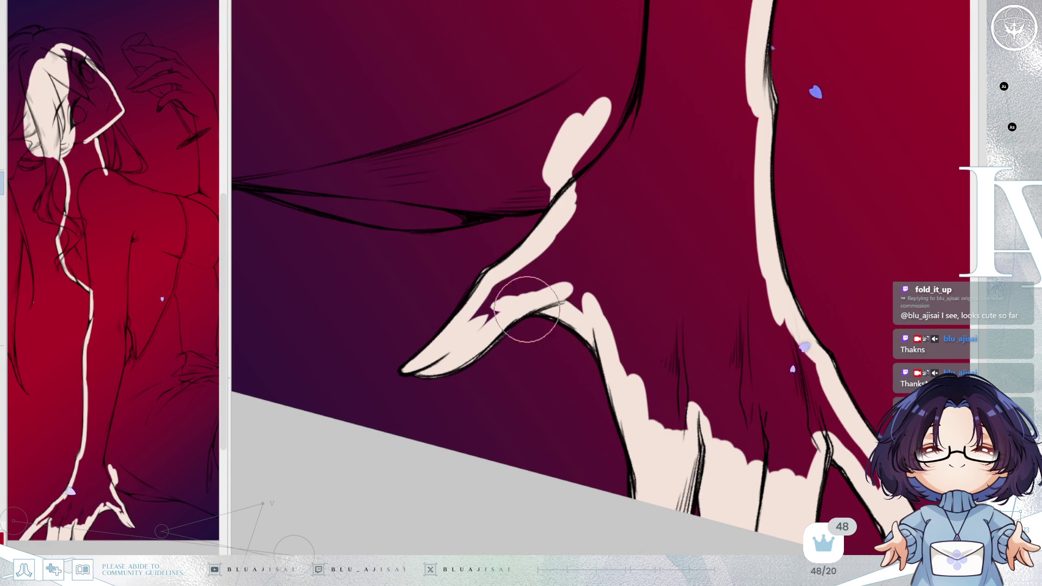
- Trace cream strokes along the arm's right and left contour lines
{"action": "mouse_move", "coordinate": [667, 118]}
{"action": "left_mouse_down"}
{"action": "mouse_move", "coordinate": [516, 458]}
{"action": "mouse_move", "coordinate": [576, 167]}
{"action": "left_mouse_up"}
{"action": "mouse_move", "coordinate": [568, 279]}
{"action": "left_mouse_down"}
{"action": "mouse_move", "coordinate": [559, 507]}
{"action": "mouse_move", "coordinate": [568, 326]}
{"action": "mouse_move", "coordinate": [602, 340]}
{"action": "mouse_move", "coordinate": [570, 325]}
{"action": "mouse_move", "coordinate": [607, 281]}
{"action": "left_mouse_up"}
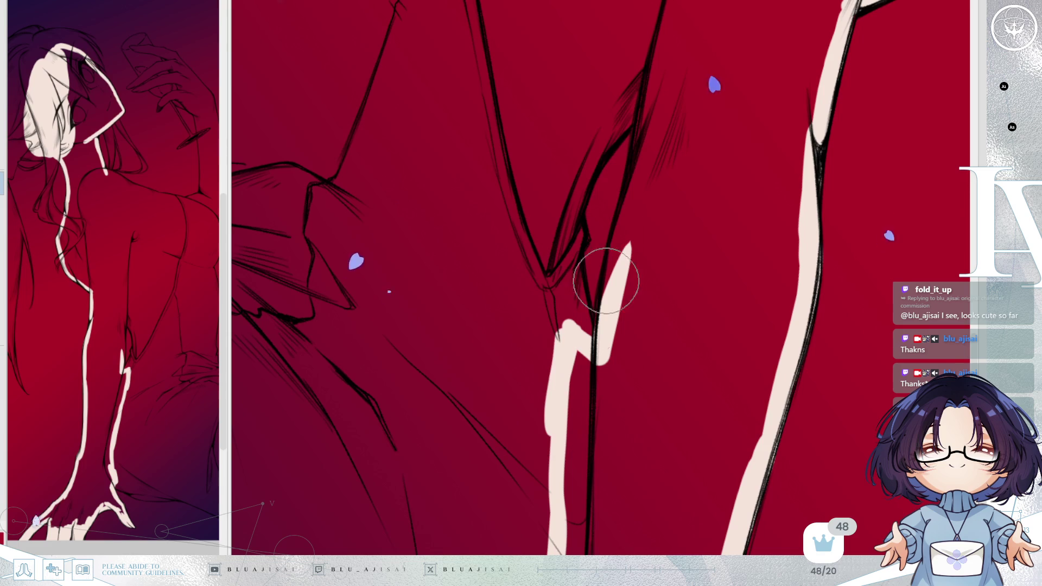
{"action": "mouse_move", "coordinate": [635, 167]}
{"action": "left_mouse_down"}
{"action": "mouse_move", "coordinate": [609, 261]}
{"action": "mouse_move", "coordinate": [607, 350]}
{"action": "mouse_move", "coordinate": [605, 319]}
{"action": "left_mouse_up"}
{"action": "left_click_drag", "start_coordinate": [617, 281], "coordinate": [621, 244]}
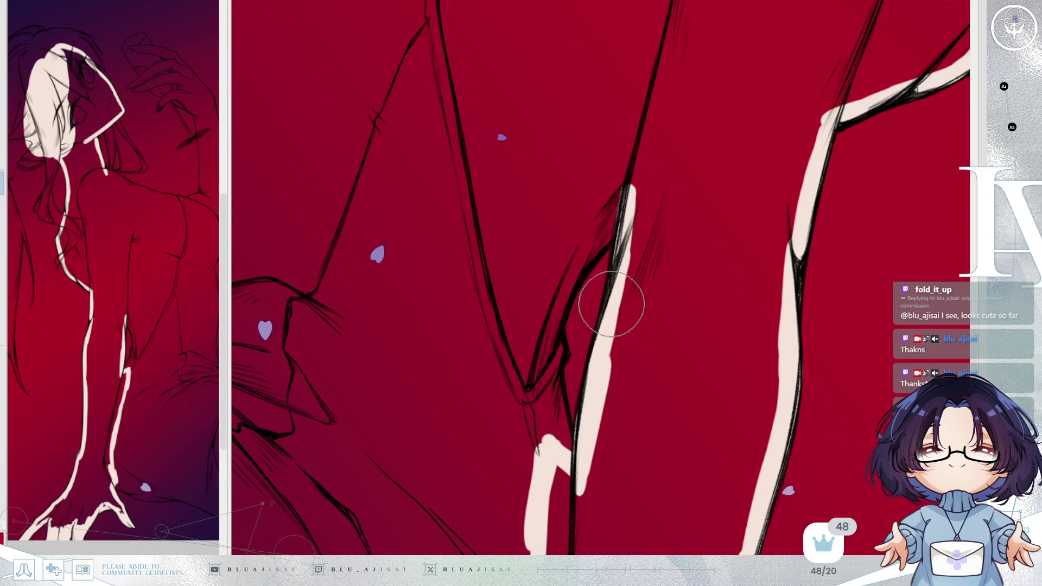
{"action": "mouse_move", "coordinate": [547, 326]}
{"action": "left_mouse_down"}
{"action": "mouse_move", "coordinate": [579, 248]}
{"action": "mouse_move", "coordinate": [541, 361]}
{"action": "left_mouse_up"}
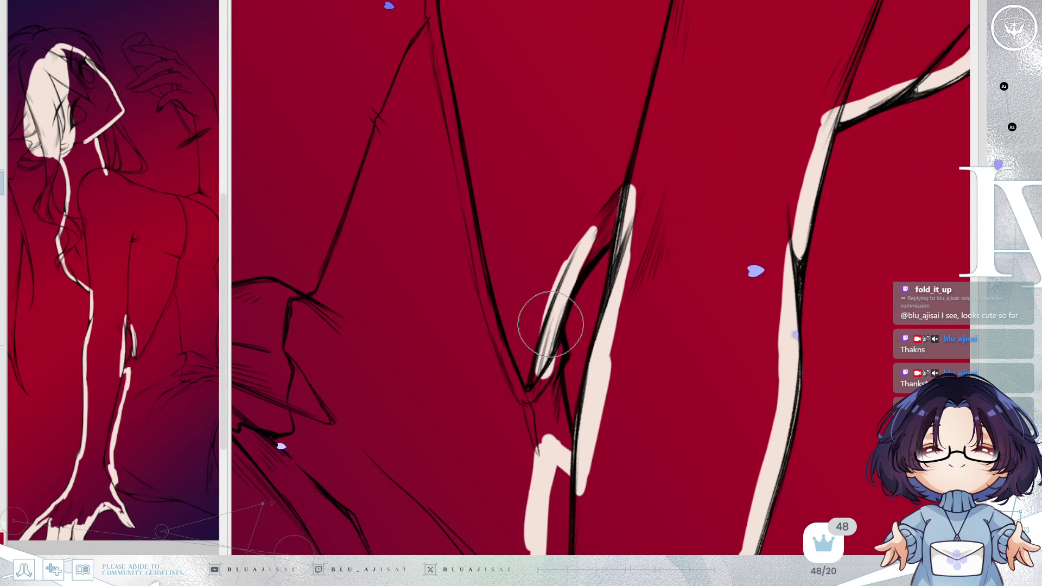
{"action": "mouse_move", "coordinate": [552, 317]}
{"action": "left_mouse_down"}
{"action": "mouse_move", "coordinate": [507, 426]}
{"action": "mouse_move", "coordinate": [486, 283]}
{"action": "left_mouse_up"}
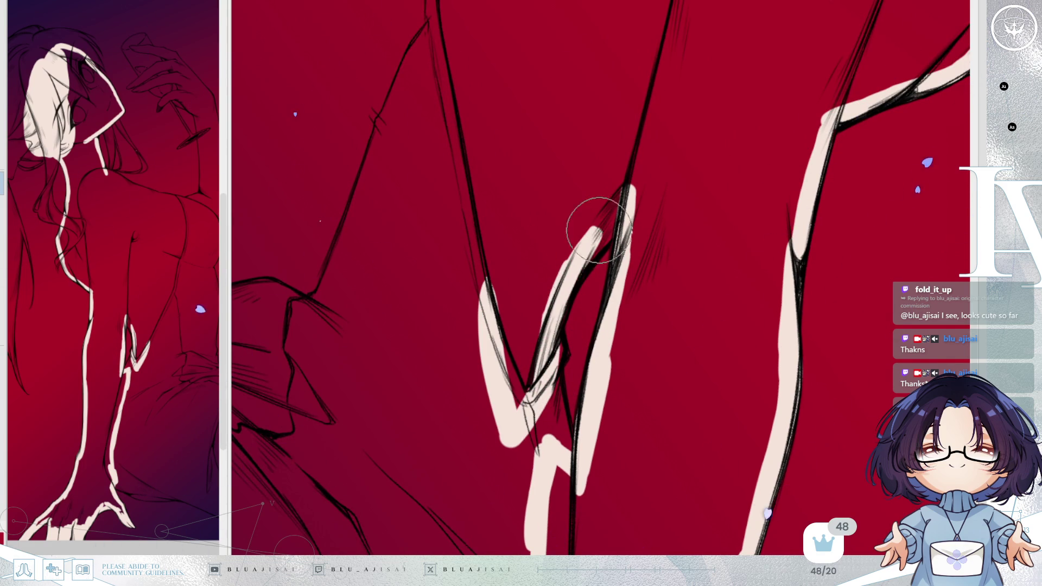
{"action": "mouse_move", "coordinate": [537, 318]}
{"action": "left_mouse_down"}
{"action": "mouse_move", "coordinate": [448, 464]}
{"action": "mouse_move", "coordinate": [756, 158]}
{"action": "mouse_move", "coordinate": [807, 66]}
{"action": "mouse_move", "coordinate": [577, 438]}
{"action": "mouse_move", "coordinate": [677, 203]}
{"action": "mouse_move", "coordinate": [669, 152]}
{"action": "mouse_move", "coordinate": [744, 284]}
{"action": "mouse_move", "coordinate": [789, 317]}
{"action": "left_mouse_up"}
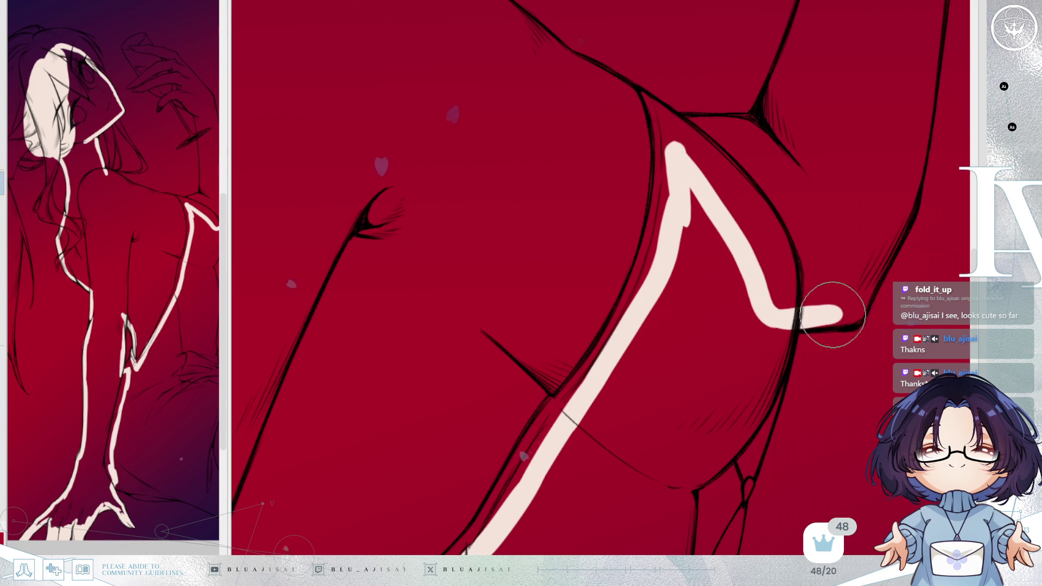
- Flip to the glass arm and extend the cream outline up along it
{"action": "key", "text": "m"}
{"action": "mouse_move", "coordinate": [651, 261]}
{"action": "left_mouse_down"}
{"action": "mouse_move", "coordinate": [395, 102]}
{"action": "mouse_move", "coordinate": [512, 333]}
{"action": "mouse_move", "coordinate": [515, 282]}
{"action": "mouse_move", "coordinate": [463, 378]}
{"action": "left_mouse_up"}
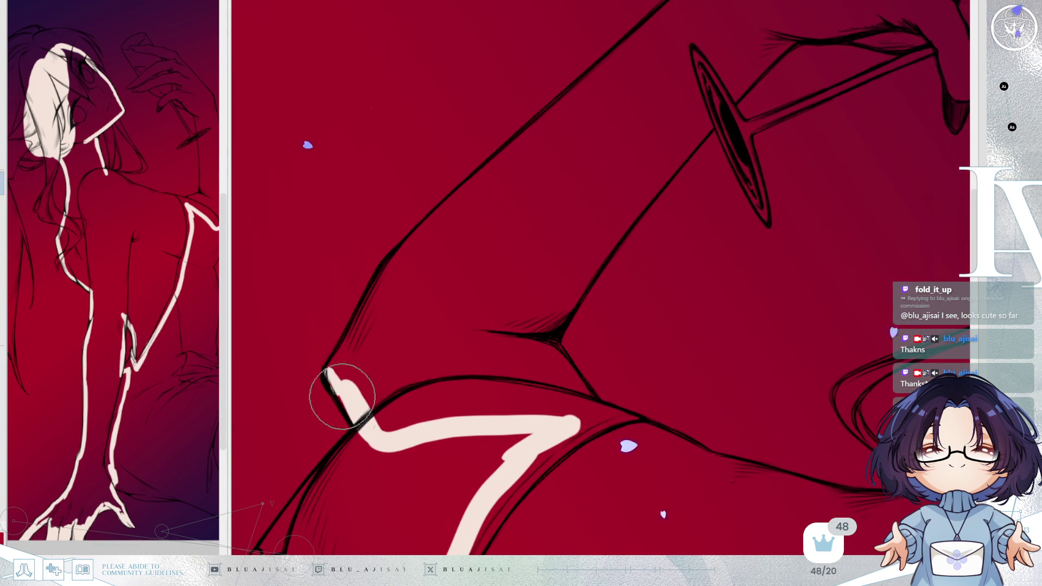
{"action": "left_click_drag", "start_coordinate": [344, 352], "coordinate": [364, 316]}
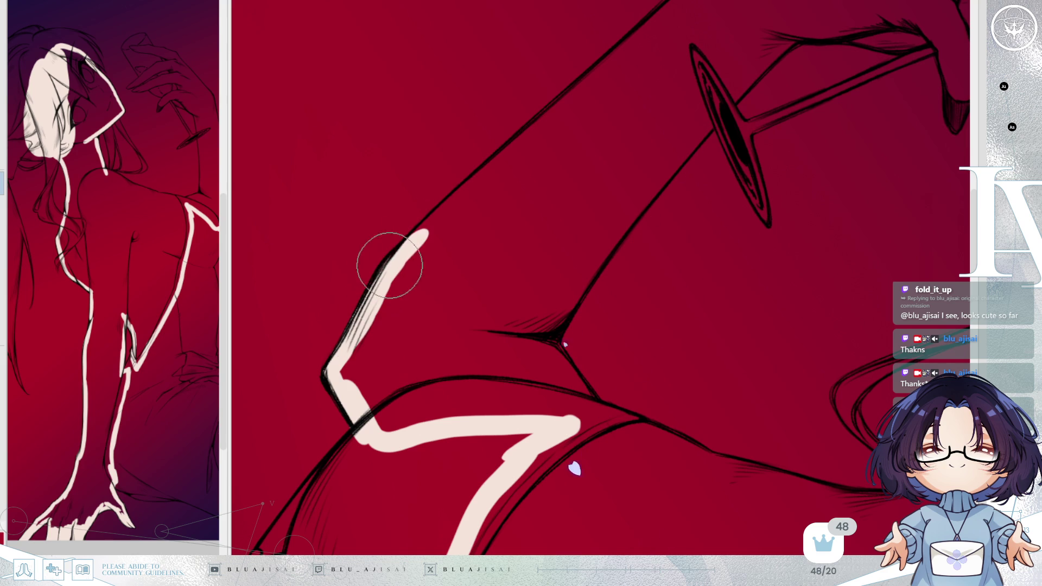
{"action": "mouse_move", "coordinate": [466, 190]}
{"action": "left_mouse_down"}
{"action": "mouse_move", "coordinate": [503, 159]}
{"action": "mouse_move", "coordinate": [477, 270]}
{"action": "mouse_move", "coordinate": [342, 410]}
{"action": "left_mouse_up"}
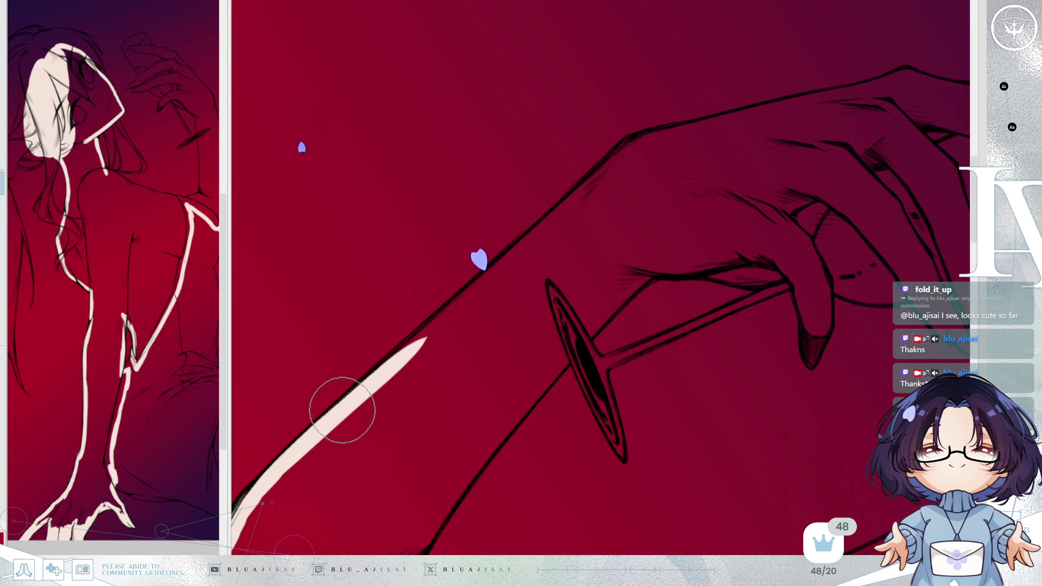
{"action": "left_click_drag", "start_coordinate": [440, 319], "coordinate": [546, 228]}
{"action": "left_click_drag", "start_coordinate": [480, 284], "coordinate": [639, 140]}
{"action": "scroll", "coordinate": [493, 263], "scroll_direction": "down", "scroll_amount": 5}
- Outline the elbow in cream and lengthen the stroke along the lower arm
{"action": "mouse_move", "coordinate": [466, 298]}
{"action": "left_mouse_down"}
{"action": "mouse_move", "coordinate": [467, 389]}
{"action": "mouse_move", "coordinate": [447, 347]}
{"action": "left_mouse_up"}
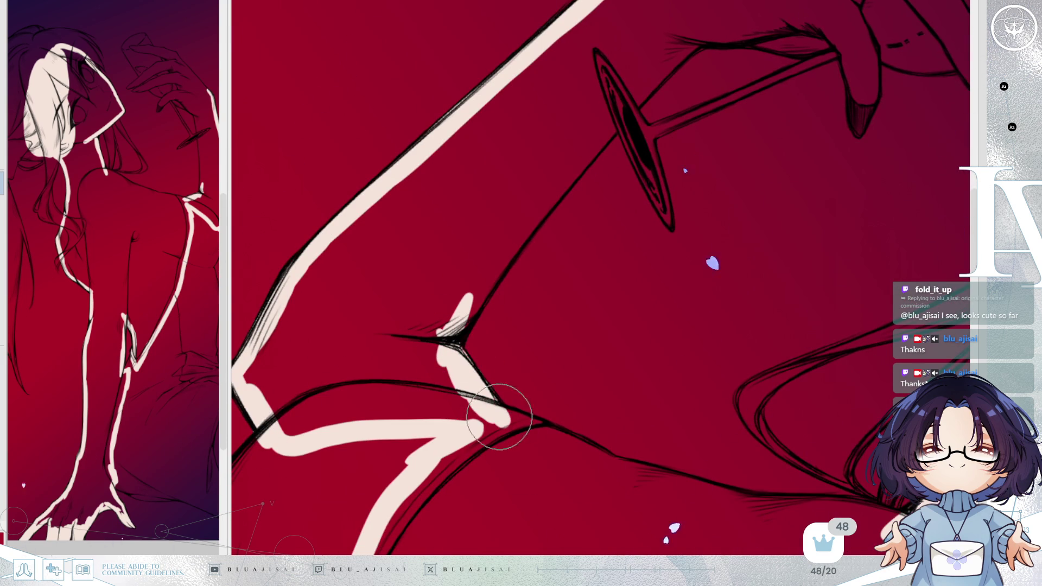
{"action": "mouse_move", "coordinate": [463, 298]}
{"action": "left_mouse_down"}
{"action": "mouse_move", "coordinate": [441, 344]}
{"action": "mouse_move", "coordinate": [528, 223]}
{"action": "left_mouse_up"}
{"action": "mouse_move", "coordinate": [435, 355]}
{"action": "left_mouse_down"}
{"action": "mouse_move", "coordinate": [584, 147]}
{"action": "mouse_move", "coordinate": [449, 354]}
{"action": "left_mouse_up"}
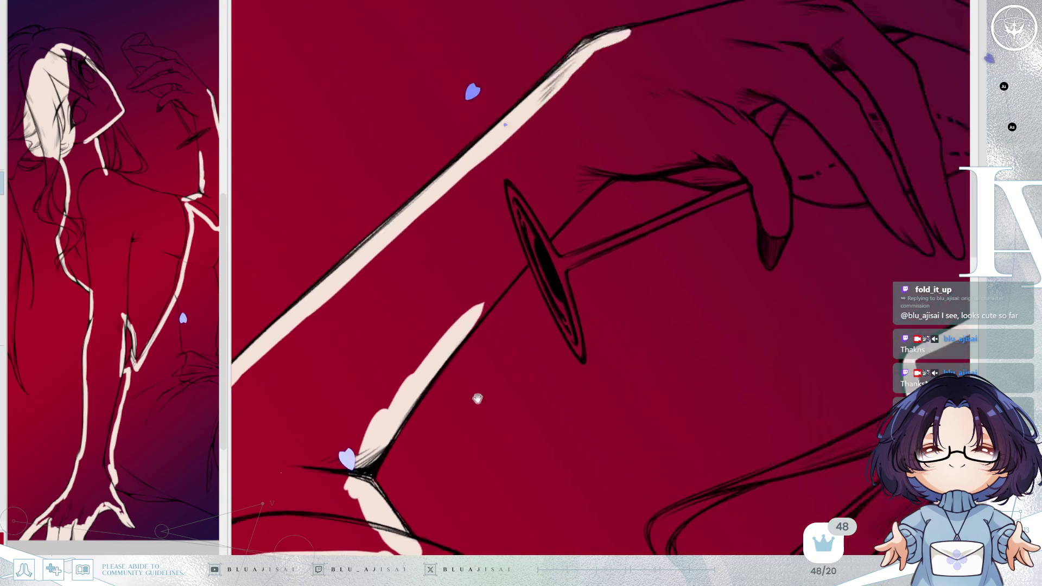
{"action": "left_click_drag", "start_coordinate": [369, 469], "coordinate": [454, 362]}
{"action": "left_click_drag", "start_coordinate": [389, 437], "coordinate": [545, 238]}
{"action": "left_click_drag", "start_coordinate": [418, 398], "coordinate": [572, 230]}
{"action": "left_click_drag", "start_coordinate": [449, 354], "coordinate": [577, 232]}
- Trace cream along the hand and out to the fingertip
{"action": "key", "text": "minus"}
{"action": "left_click_drag", "start_coordinate": [513, 294], "coordinate": [644, 188]}
{"action": "left_click_drag", "start_coordinate": [562, 252], "coordinate": [665, 198]}
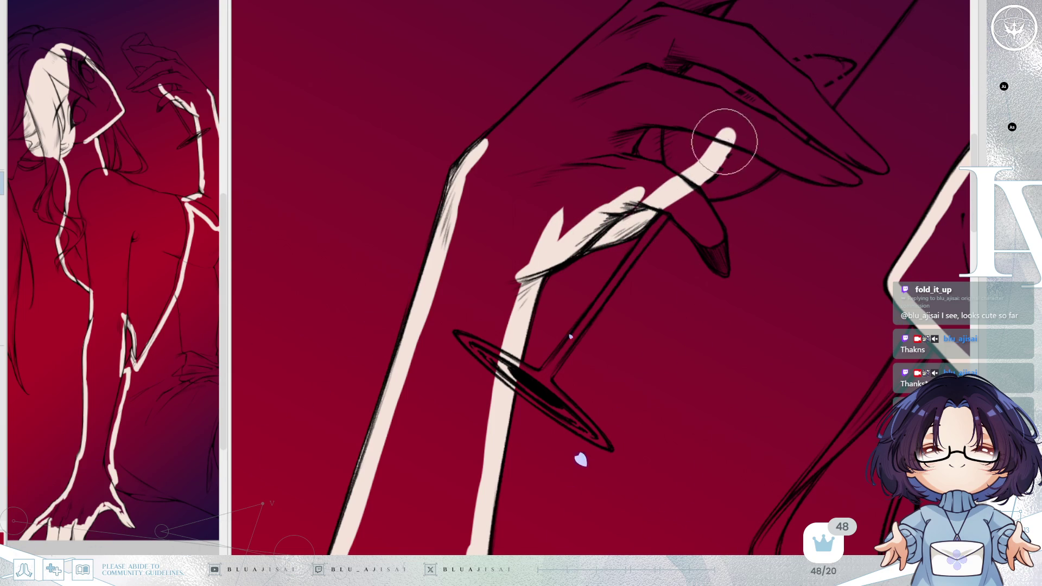
{"action": "mouse_move", "coordinate": [770, 72]}
{"action": "left_mouse_down"}
{"action": "mouse_move", "coordinate": [692, 182]}
{"action": "mouse_move", "coordinate": [633, 350]}
{"action": "left_mouse_up"}
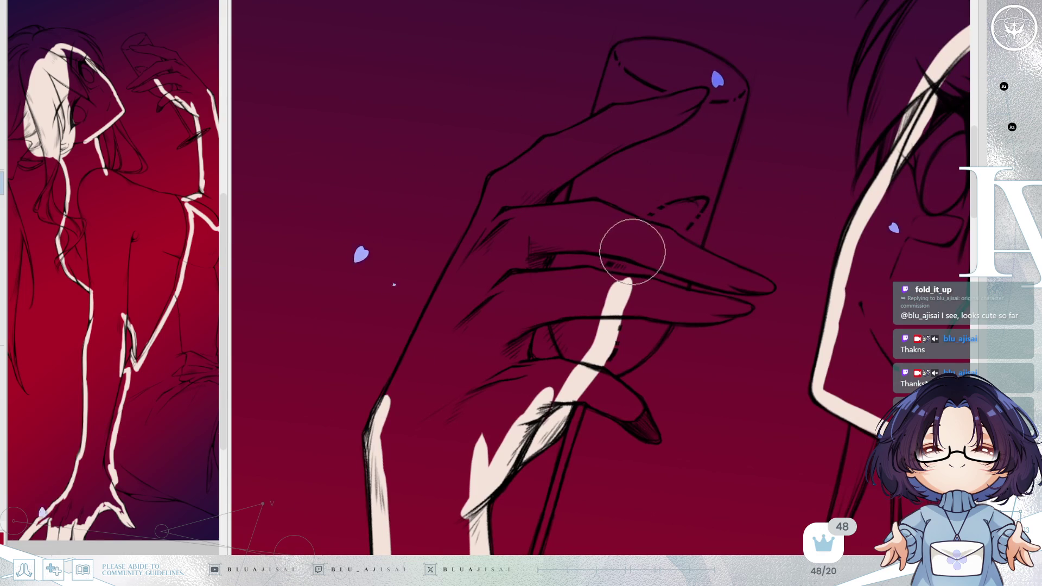
{"action": "mouse_move", "coordinate": [626, 247]}
{"action": "left_mouse_down"}
{"action": "mouse_move", "coordinate": [660, 217]}
{"action": "mouse_move", "coordinate": [640, 235]}
{"action": "mouse_move", "coordinate": [697, 203]}
{"action": "mouse_move", "coordinate": [663, 236]}
{"action": "left_mouse_up"}
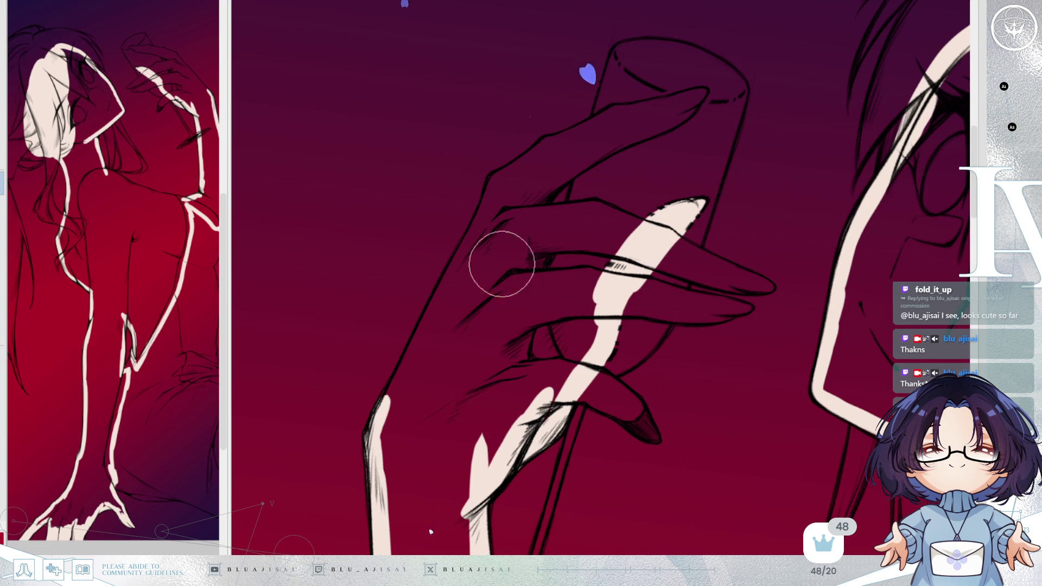
- Trace cream along the forearm to the wrist and reshape its tip
{"action": "left_click_drag", "start_coordinate": [377, 415], "coordinate": [463, 263]}
{"action": "left_click_drag", "start_coordinate": [391, 396], "coordinate": [469, 240]}
{"action": "left_click_drag", "start_coordinate": [420, 332], "coordinate": [483, 213]}
{"action": "left_click_drag", "start_coordinate": [456, 252], "coordinate": [495, 189]}
{"action": "mouse_move", "coordinate": [463, 253]}
{"action": "left_mouse_down"}
{"action": "mouse_move", "coordinate": [476, 205]}
{"action": "mouse_move", "coordinate": [526, 161]}
{"action": "left_mouse_up"}
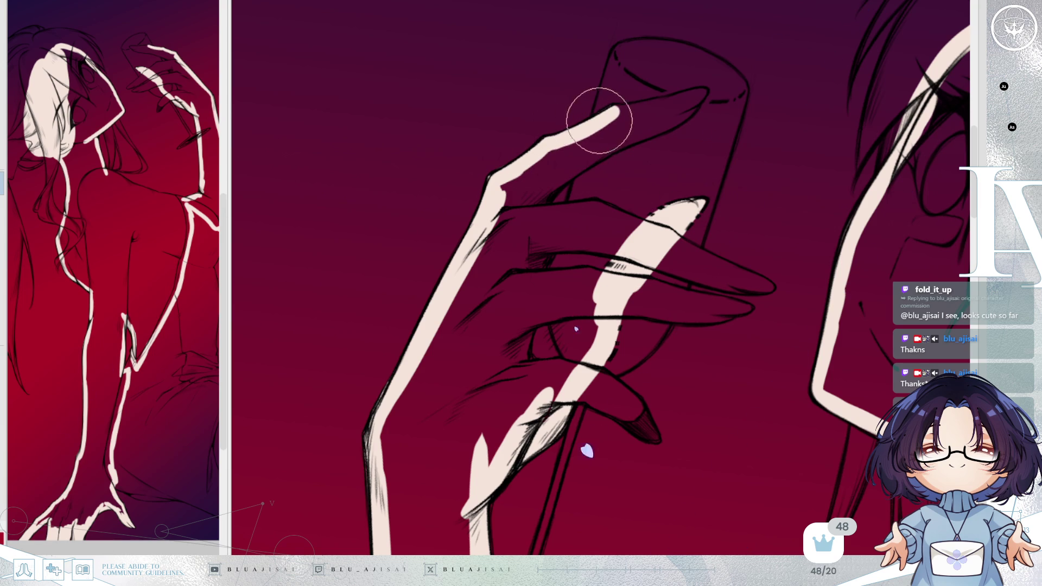
- Trace and fill the finger wrapped around the glass with cream
{"action": "key", "text": "-"}
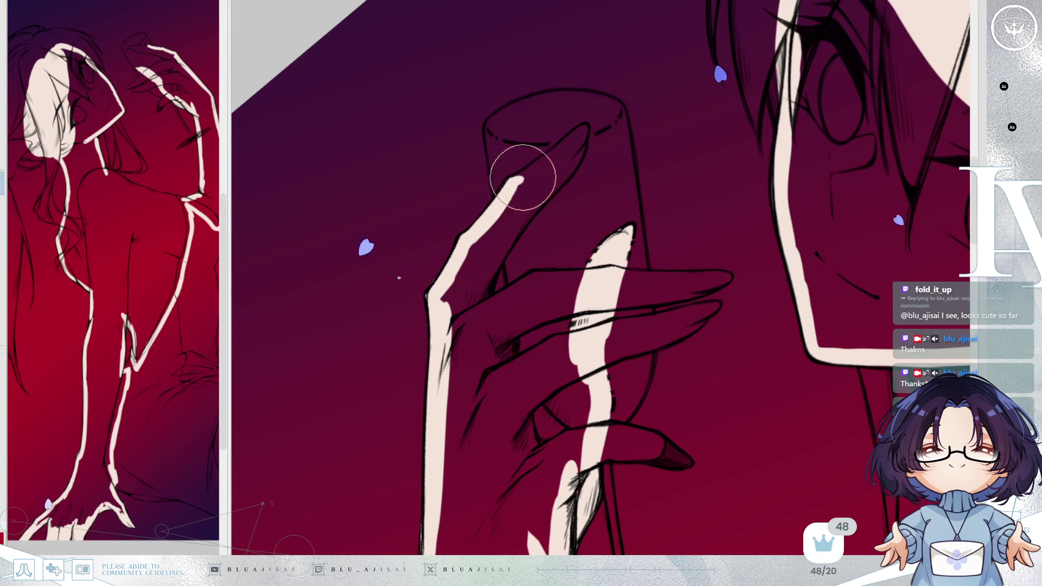
{"action": "mouse_move", "coordinate": [530, 170]}
{"action": "left_mouse_down"}
{"action": "mouse_move", "coordinate": [583, 128]}
{"action": "mouse_move", "coordinate": [548, 168]}
{"action": "mouse_move", "coordinate": [563, 173]}
{"action": "left_mouse_up"}
{"action": "mouse_move", "coordinate": [532, 200]}
{"action": "left_mouse_down"}
{"action": "mouse_move", "coordinate": [550, 198]}
{"action": "mouse_move", "coordinate": [475, 294]}
{"action": "left_mouse_up"}
{"action": "mouse_move", "coordinate": [501, 240]}
{"action": "left_mouse_down"}
{"action": "mouse_move", "coordinate": [481, 302]}
{"action": "mouse_move", "coordinate": [558, 152]}
{"action": "mouse_move", "coordinate": [442, 302]}
{"action": "mouse_move", "coordinate": [448, 367]}
{"action": "mouse_move", "coordinate": [450, 279]}
{"action": "left_mouse_up"}
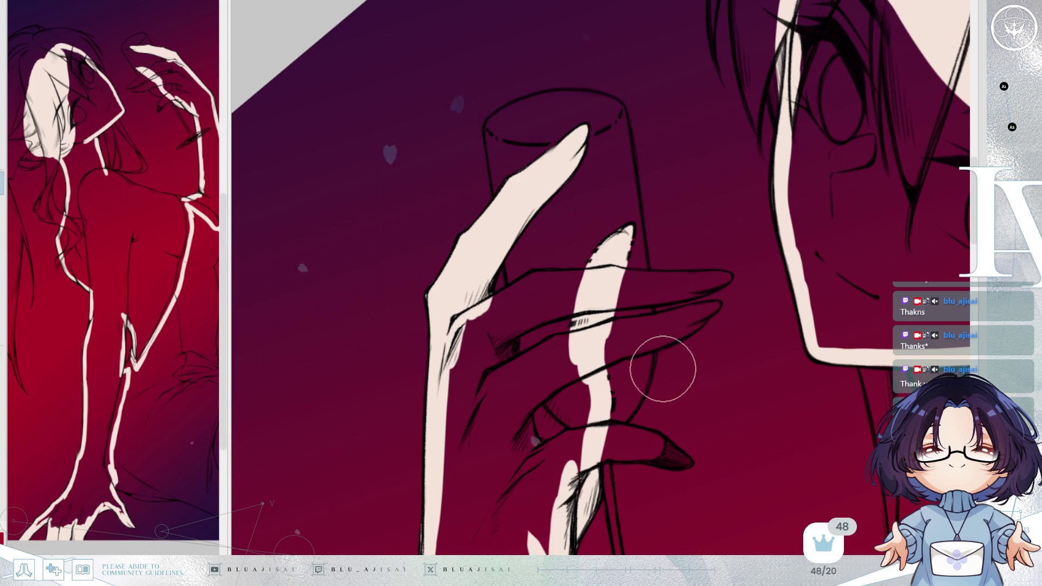
- Fill the lower finger to its tip with cream, covering the dark gap between fingers
{"action": "key", "text": "Delete"}
{"action": "key", "text": "Delete"}
{"action": "left_click_drag", "start_coordinate": [472, 342], "coordinate": [514, 306]}
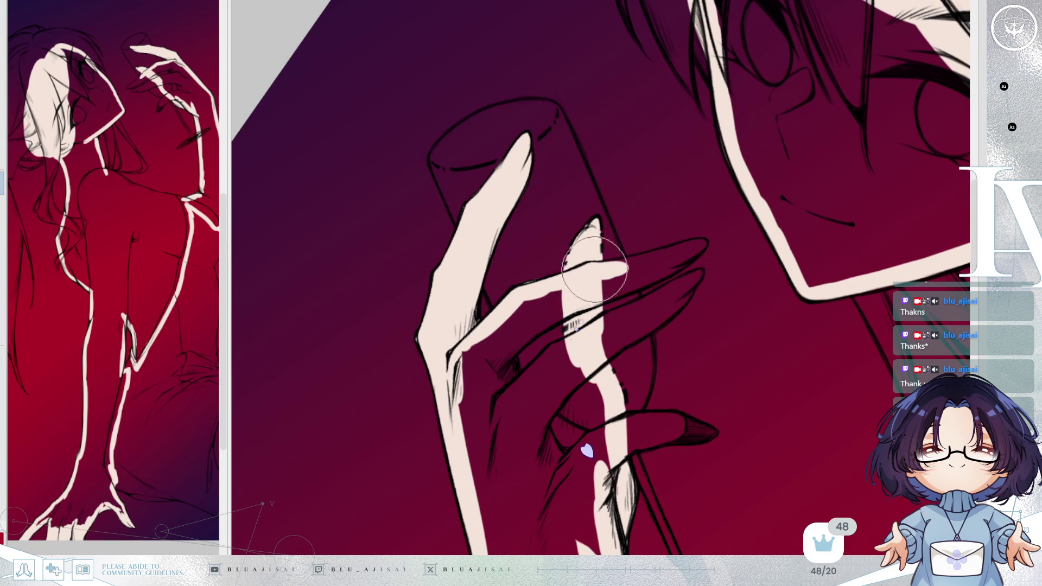
{"action": "mouse_move", "coordinate": [635, 260]}
{"action": "left_mouse_down"}
{"action": "mouse_move", "coordinate": [675, 244]}
{"action": "mouse_move", "coordinate": [686, 252]}
{"action": "mouse_move", "coordinate": [577, 293]}
{"action": "mouse_move", "coordinate": [640, 256]}
{"action": "mouse_move", "coordinate": [521, 330]}
{"action": "left_mouse_up"}
{"action": "mouse_move", "coordinate": [569, 305]}
{"action": "left_mouse_down"}
{"action": "mouse_move", "coordinate": [507, 349]}
{"action": "mouse_move", "coordinate": [524, 326]}
{"action": "mouse_move", "coordinate": [496, 354]}
{"action": "mouse_move", "coordinate": [544, 315]}
{"action": "mouse_move", "coordinate": [493, 336]}
{"action": "mouse_move", "coordinate": [515, 395]}
{"action": "left_mouse_up"}
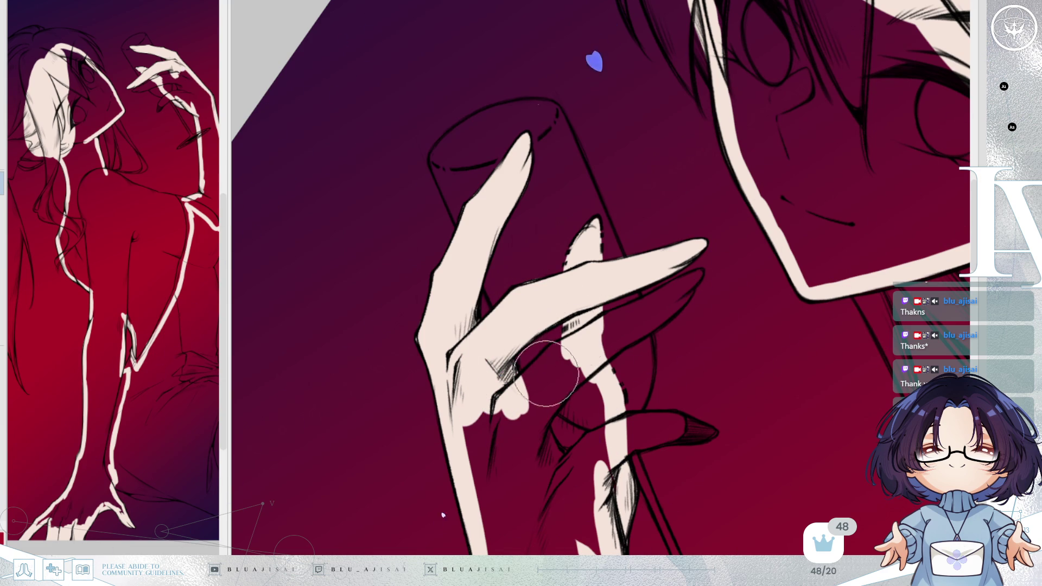
{"action": "mouse_move", "coordinate": [522, 389]}
{"action": "left_mouse_down"}
{"action": "mouse_move", "coordinate": [599, 322]}
{"action": "mouse_move", "coordinate": [702, 274]}
{"action": "mouse_move", "coordinate": [543, 394]}
{"action": "left_mouse_up"}
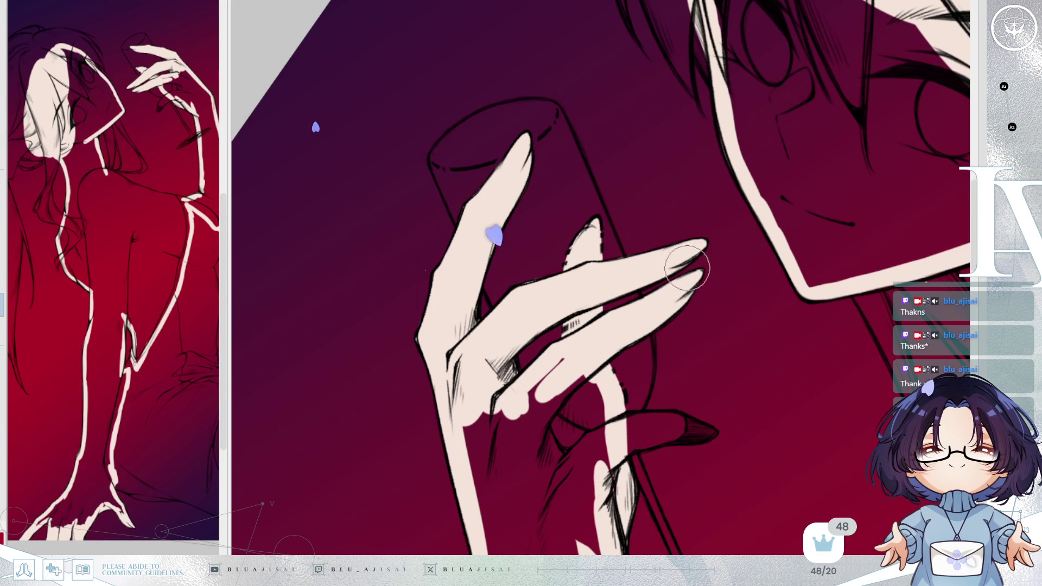
- With a larger brush, fill the hand and the finger between nail and palm
{"action": "key", "text": "End"}
{"action": "key", "text": "End"}
{"action": "key", "text": "End"}
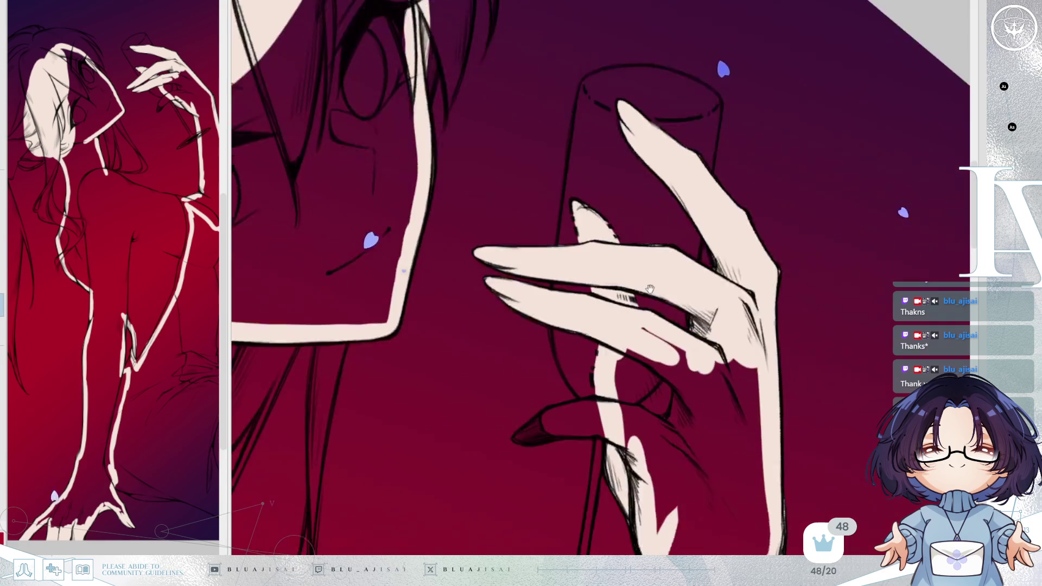
{"action": "key", "text": "End"}
{"action": "key", "text": "bracketright"}
{"action": "key", "text": "bracketright"}
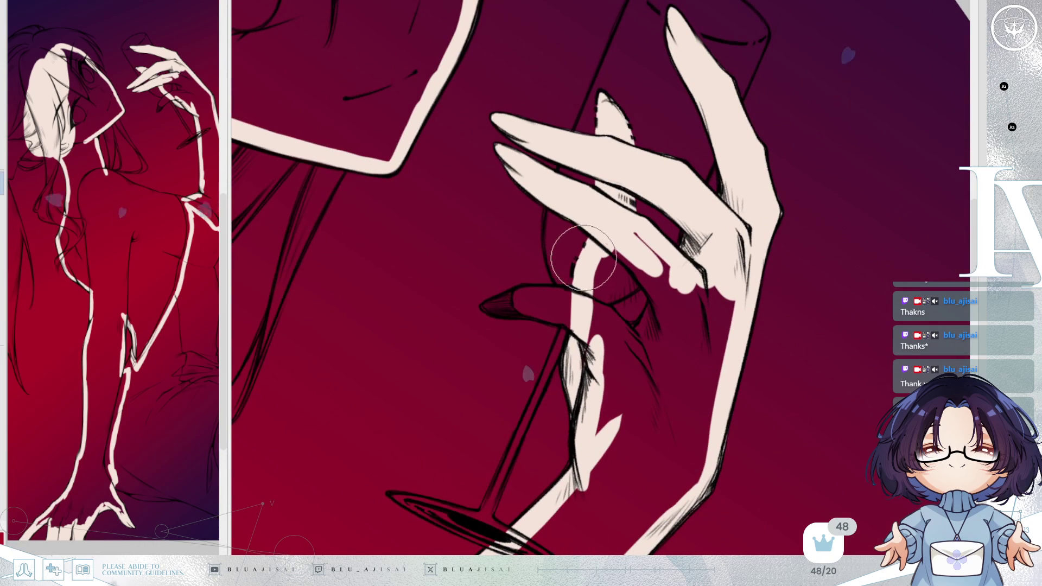
{"action": "mouse_move", "coordinate": [627, 230]}
{"action": "left_mouse_down"}
{"action": "mouse_move", "coordinate": [605, 327]}
{"action": "mouse_move", "coordinate": [656, 252]}
{"action": "mouse_move", "coordinate": [705, 341]}
{"action": "mouse_move", "coordinate": [714, 307]}
{"action": "mouse_move", "coordinate": [523, 386]}
{"action": "left_mouse_up"}
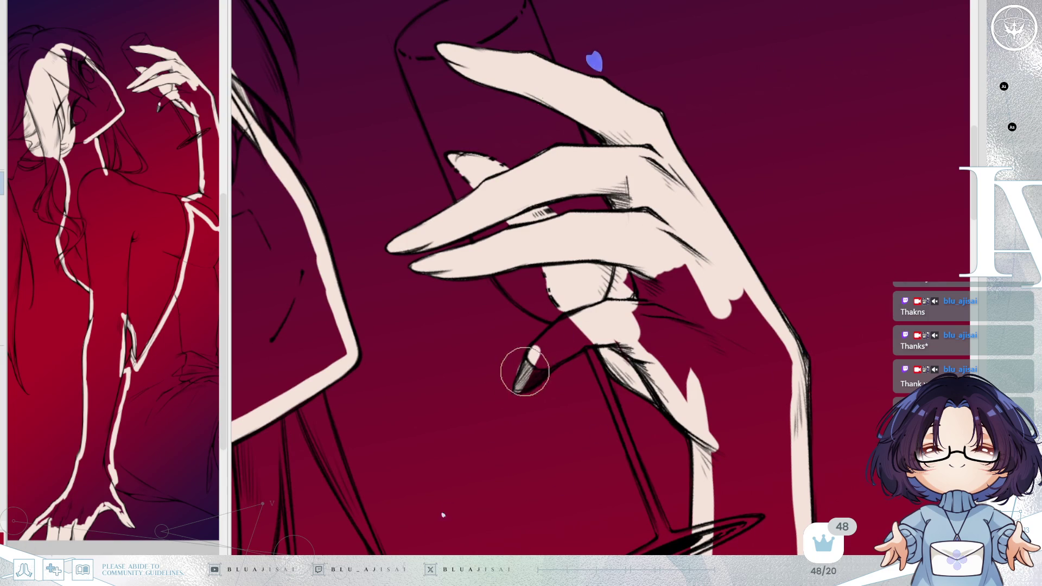
{"action": "left_click_drag", "start_coordinate": [534, 349], "coordinate": [569, 321]}
{"action": "left_click_drag", "start_coordinate": [539, 361], "coordinate": [580, 330]}
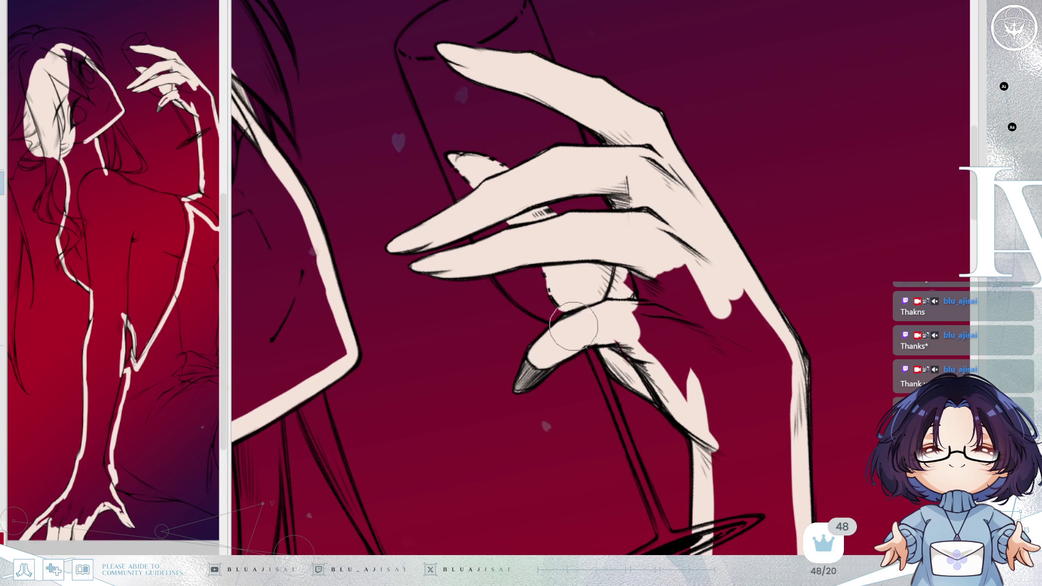
- Cover the remaining red gaps on the fingers with cream
{"action": "key", "text": "r"}
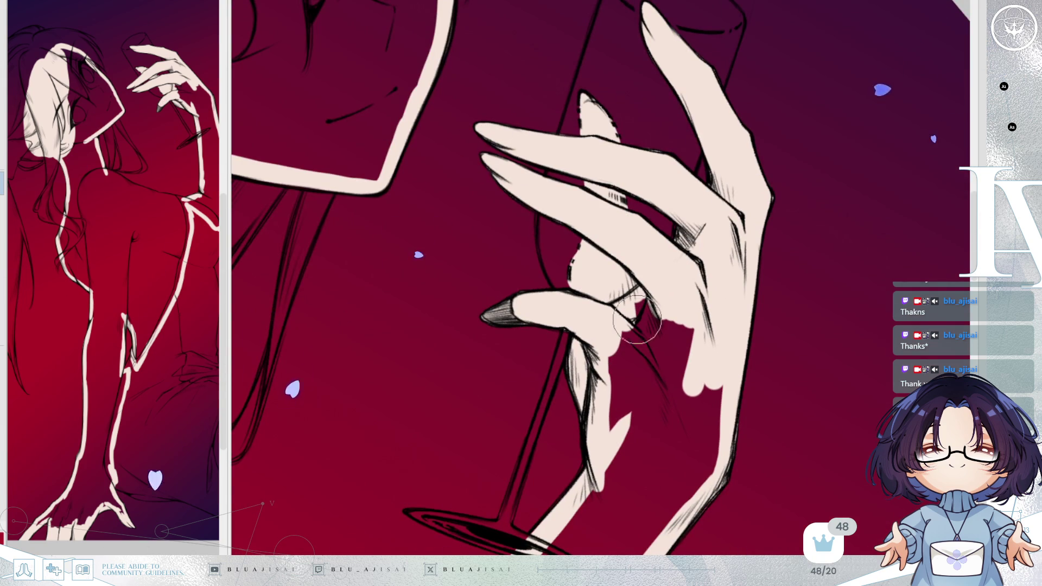
{"action": "mouse_move", "coordinate": [626, 394]}
{"action": "left_mouse_down"}
{"action": "mouse_move", "coordinate": [648, 375]}
{"action": "mouse_move", "coordinate": [674, 383]}
{"action": "left_mouse_up"}
{"action": "mouse_move", "coordinate": [714, 348]}
{"action": "left_mouse_down"}
{"action": "mouse_move", "coordinate": [473, 267]}
{"action": "mouse_move", "coordinate": [477, 255]}
{"action": "mouse_move", "coordinate": [407, 349]}
{"action": "mouse_move", "coordinate": [383, 477]}
{"action": "mouse_move", "coordinate": [430, 498]}
{"action": "mouse_move", "coordinate": [441, 407]}
{"action": "mouse_move", "coordinate": [477, 302]}
{"action": "mouse_move", "coordinate": [464, 377]}
{"action": "mouse_move", "coordinate": [504, 359]}
{"action": "mouse_move", "coordinate": [530, 372]}
{"action": "mouse_move", "coordinate": [747, 195]}
{"action": "mouse_move", "coordinate": [500, 354]}
{"action": "mouse_move", "coordinate": [774, 105]}
{"action": "mouse_move", "coordinate": [644, 186]}
{"action": "mouse_move", "coordinate": [383, 301]}
{"action": "mouse_move", "coordinate": [353, 407]}
{"action": "mouse_move", "coordinate": [448, 321]}
{"action": "mouse_move", "coordinate": [546, 289]}
{"action": "mouse_move", "coordinate": [477, 353]}
{"action": "mouse_move", "coordinate": [453, 447]}
{"action": "mouse_move", "coordinate": [530, 481]}
{"action": "mouse_move", "coordinate": [576, 423]}
{"action": "mouse_move", "coordinate": [530, 360]}
{"action": "left_mouse_up"}
{"action": "left_click_drag", "start_coordinate": [825, 233], "coordinate": [472, 323]}
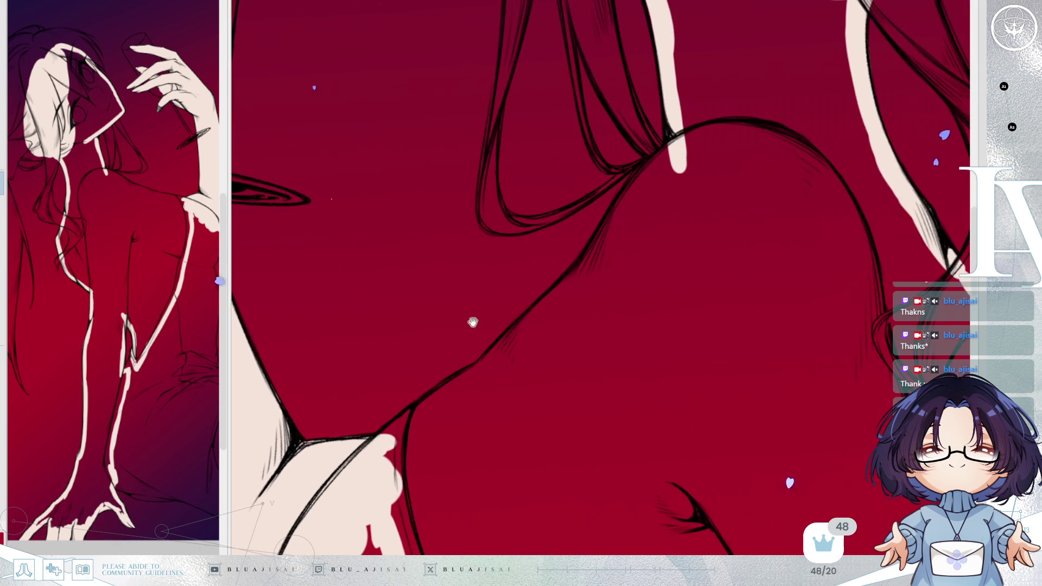
- Run a wide cream stroke up the arm to the shoulder, then recentre the whole figure
{"action": "left_click_drag", "start_coordinate": [398, 440], "coordinate": [472, 378]}
{"action": "mouse_move", "coordinate": [505, 348]}
{"action": "left_mouse_down"}
{"action": "mouse_move", "coordinate": [584, 280]}
{"action": "mouse_move", "coordinate": [552, 302]}
{"action": "mouse_move", "coordinate": [646, 181]}
{"action": "mouse_move", "coordinate": [632, 187]}
{"action": "mouse_move", "coordinate": [714, 122]}
{"action": "mouse_move", "coordinate": [708, 210]}
{"action": "left_mouse_up"}
{"action": "scroll", "coordinate": [830, 189], "scroll_direction": "down", "scroll_amount": 1}
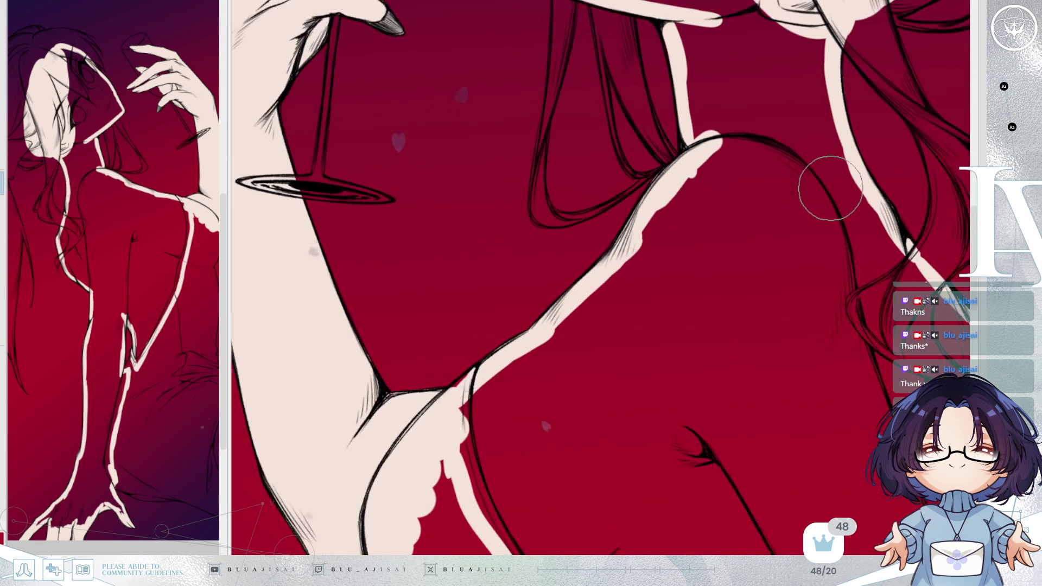
{"action": "scroll", "coordinate": [830, 188], "scroll_direction": "down", "scroll_amount": 1}
{"action": "scroll", "coordinate": [830, 189], "scroll_direction": "down", "scroll_amount": 1}
{"action": "scroll", "coordinate": [830, 189], "scroll_direction": "down", "scroll_amount": 1}
{"action": "scroll", "coordinate": [831, 189], "scroll_direction": "down", "scroll_amount": 1}
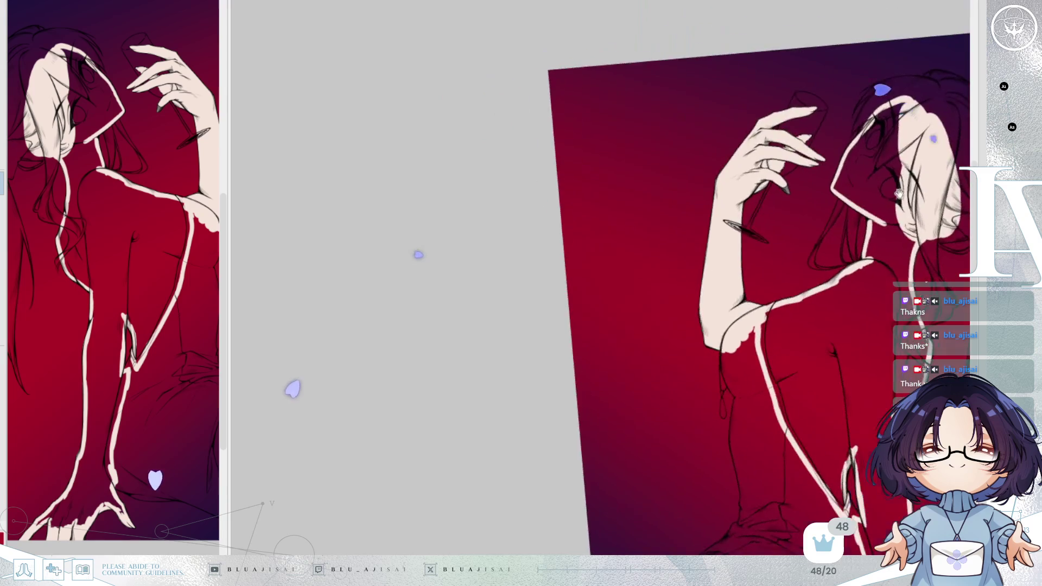
{"action": "left_click_drag", "start_coordinate": [819, 246], "coordinate": [565, 426]}
{"action": "scroll", "coordinate": [688, 331], "scroll_direction": "up", "scroll_amount": 1}
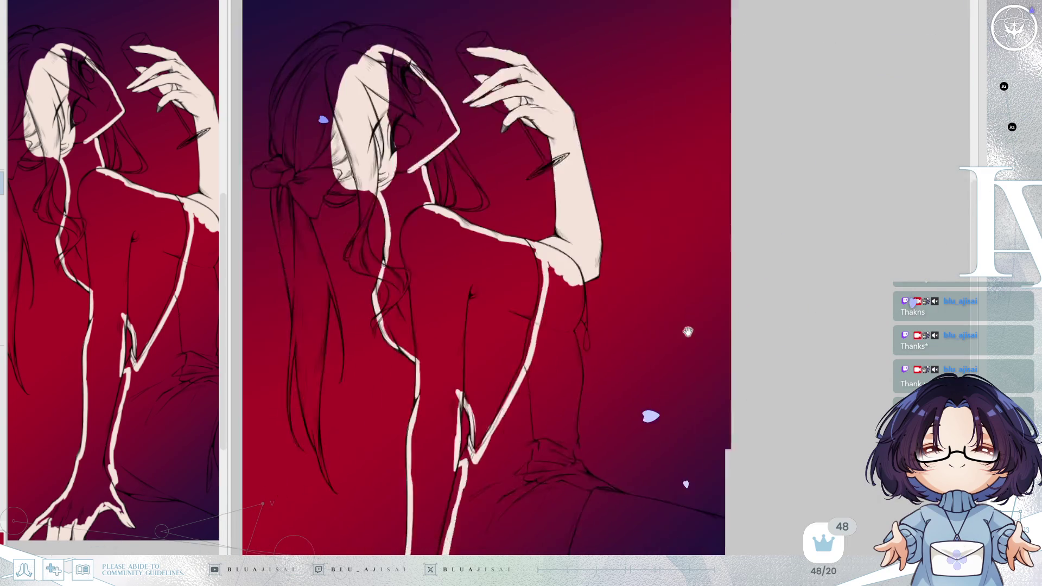
{"action": "left_click_drag", "start_coordinate": [688, 332], "coordinate": [802, 291]}
{"action": "scroll", "coordinate": [795, 275], "scroll_direction": "down", "scroll_amount": 1}
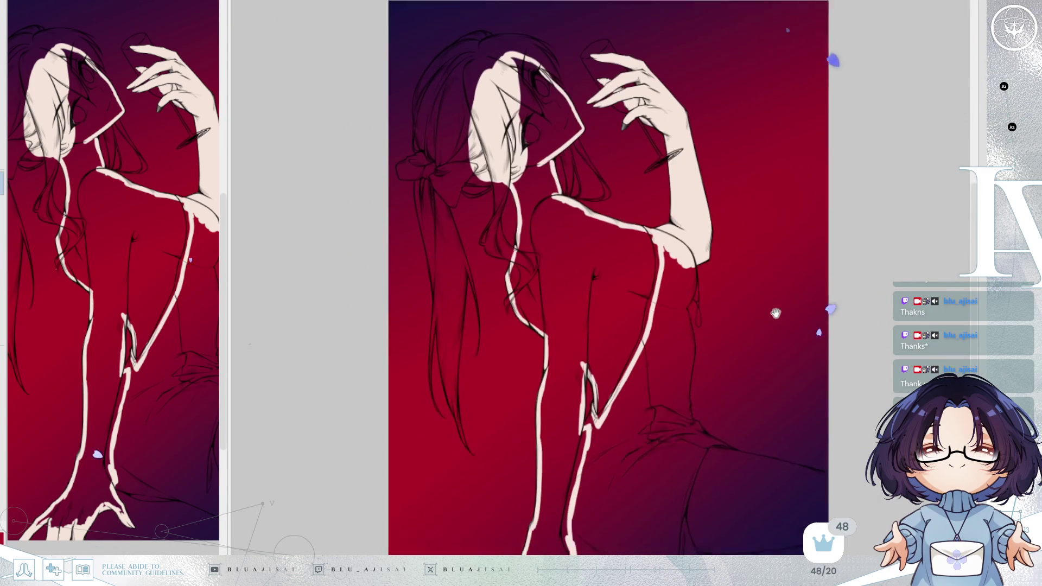
{"action": "scroll", "coordinate": [775, 313], "scroll_direction": "down", "scroll_amount": 1}
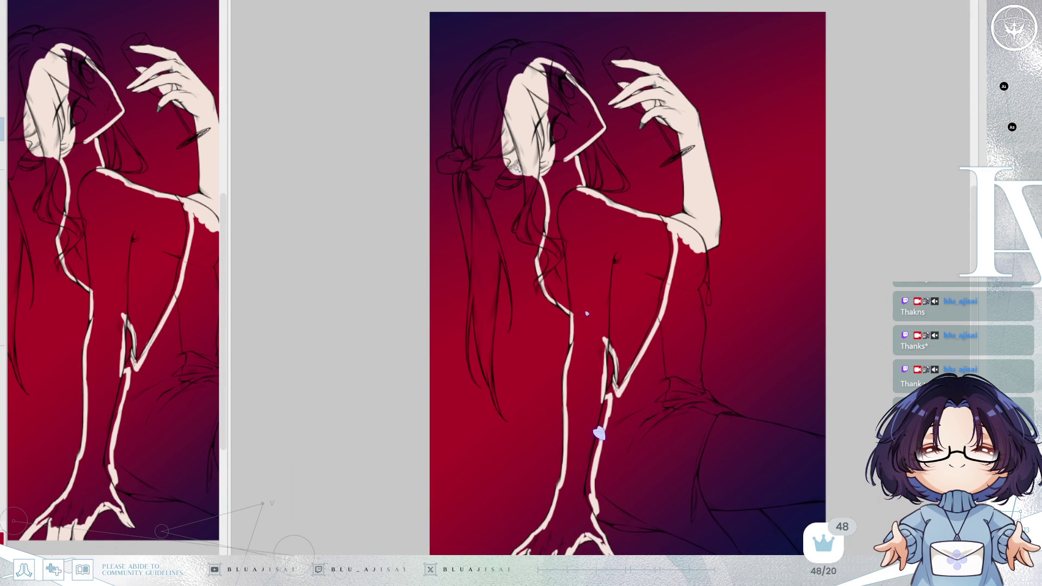
- Magic-wand select the skin regions and invert to limit the selection to the body
{"action": "left_click", "coordinate": [554, 136]}
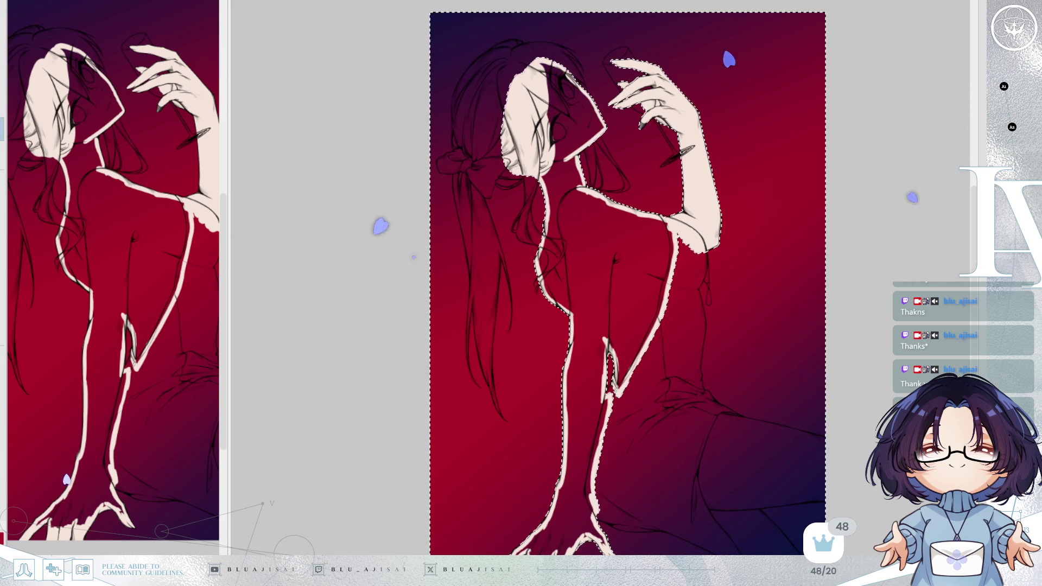
{"action": "left_click_drag", "start_coordinate": [748, 359], "coordinate": [721, 375]}
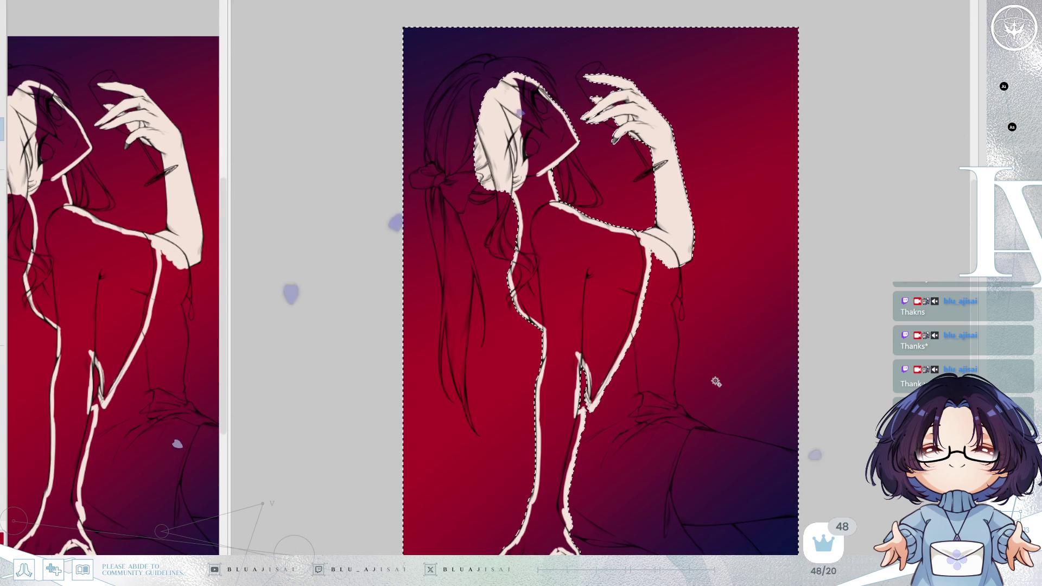
{"action": "key", "text": "ctrl+d"}
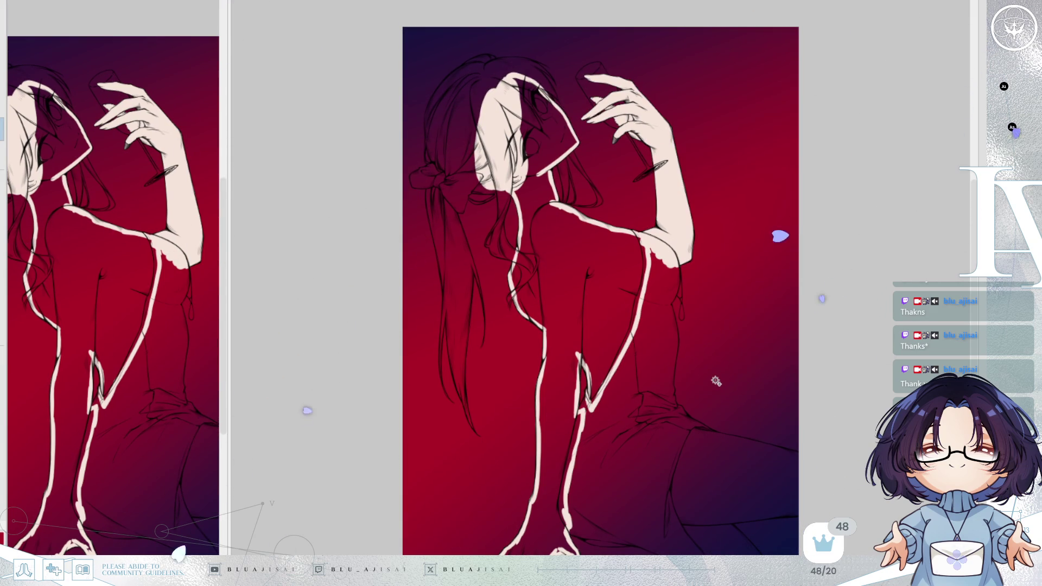
{"action": "left_click_drag", "start_coordinate": [721, 319], "coordinate": [725, 302]}
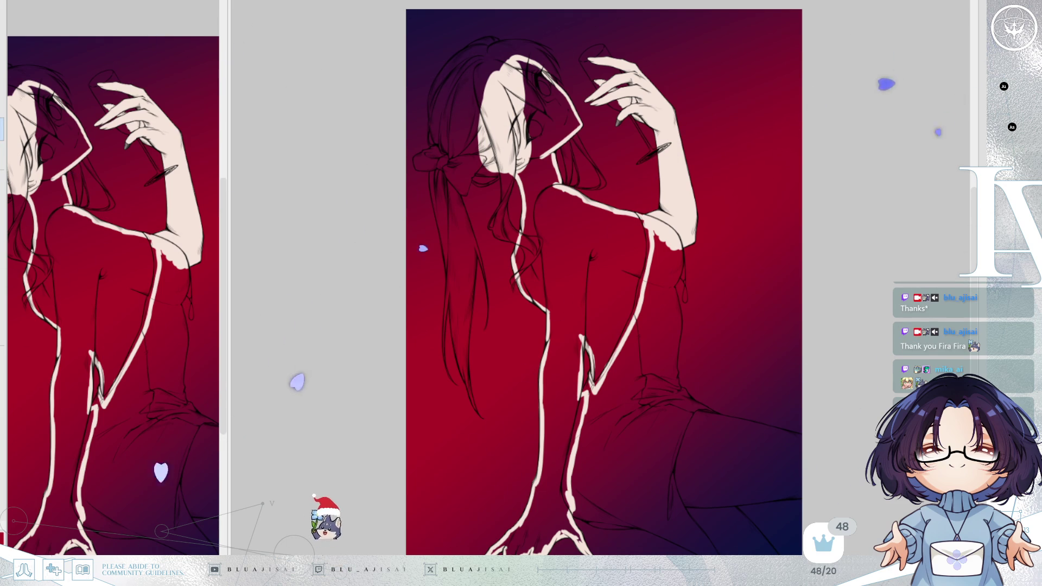
{"action": "key", "text": "ctrl+shift+i"}
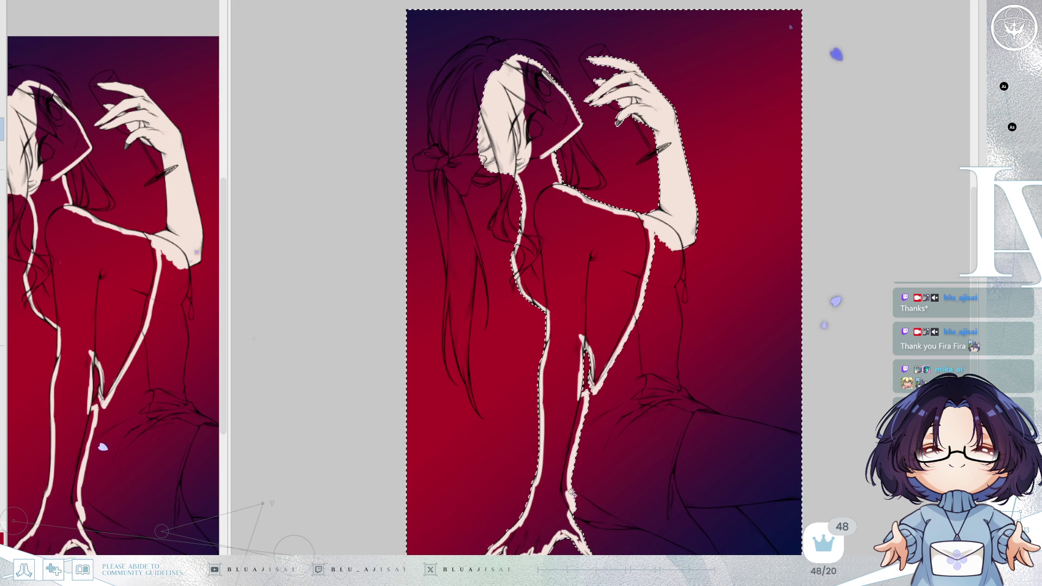
{"action": "key", "text": "ctrl+shift+i"}
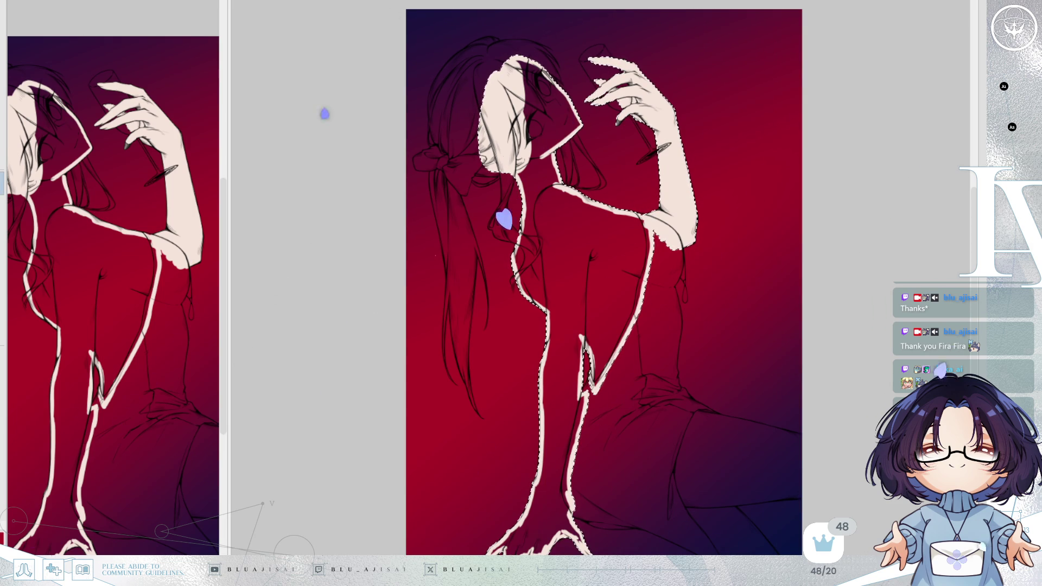
- With a large brush, fill the arm, neck, chest and back solid cream
{"action": "key", "text": "bracketright"}
{"action": "key", "text": "bracketright"}
{"action": "key", "text": "bracketright"}
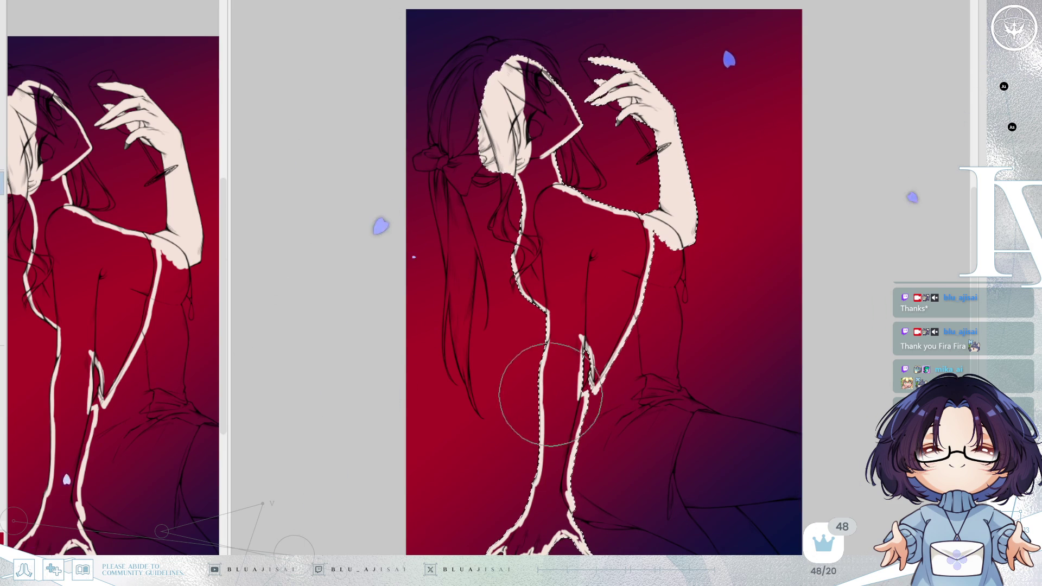
{"action": "mouse_move", "coordinate": [559, 489]}
{"action": "left_mouse_down"}
{"action": "mouse_move", "coordinate": [542, 372]}
{"action": "mouse_move", "coordinate": [578, 388]}
{"action": "mouse_move", "coordinate": [627, 326]}
{"action": "mouse_move", "coordinate": [636, 298]}
{"action": "mouse_move", "coordinate": [619, 296]}
{"action": "mouse_move", "coordinate": [535, 383]}
{"action": "mouse_move", "coordinate": [562, 514]}
{"action": "mouse_move", "coordinate": [536, 541]}
{"action": "mouse_move", "coordinate": [539, 251]}
{"action": "mouse_move", "coordinate": [516, 233]}
{"action": "mouse_move", "coordinate": [512, 93]}
{"action": "mouse_move", "coordinate": [546, 70]}
{"action": "mouse_move", "coordinate": [562, 122]}
{"action": "left_mouse_up"}
{"action": "mouse_move", "coordinate": [547, 186]}
{"action": "left_mouse_down"}
{"action": "mouse_move", "coordinate": [531, 232]}
{"action": "mouse_move", "coordinate": [561, 245]}
{"action": "mouse_move", "coordinate": [602, 236]}
{"action": "mouse_move", "coordinate": [594, 342]}
{"action": "left_mouse_up"}
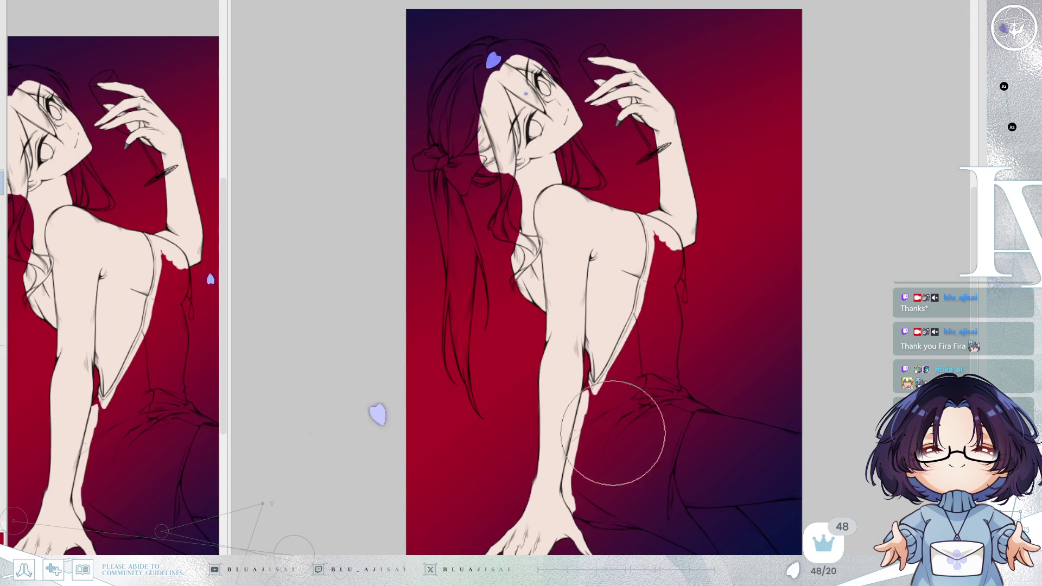
- Deselect, flip and zoom to the hip with a smaller brush
{"action": "key", "text": "ctrl+d"}
{"action": "key", "text": "h"}
{"action": "scroll", "coordinate": [721, 348], "scroll_direction": "up", "scroll_amount": 3}
{"action": "scroll", "coordinate": [508, 444], "scroll_direction": "up", "scroll_amount": 2}
{"action": "mouse_move", "coordinate": [674, 268]}
{"action": "left_mouse_down"}
{"action": "mouse_move", "coordinate": [663, 298]}
{"action": "mouse_move", "coordinate": [609, 330]}
{"action": "left_mouse_up"}
{"action": "scroll", "coordinate": [616, 335], "scroll_direction": "up", "scroll_amount": 2}
{"action": "scroll", "coordinate": [615, 335], "scroll_direction": "down", "scroll_amount": 3}
{"action": "left_click_drag", "start_coordinate": [612, 367], "coordinate": [726, 221]}
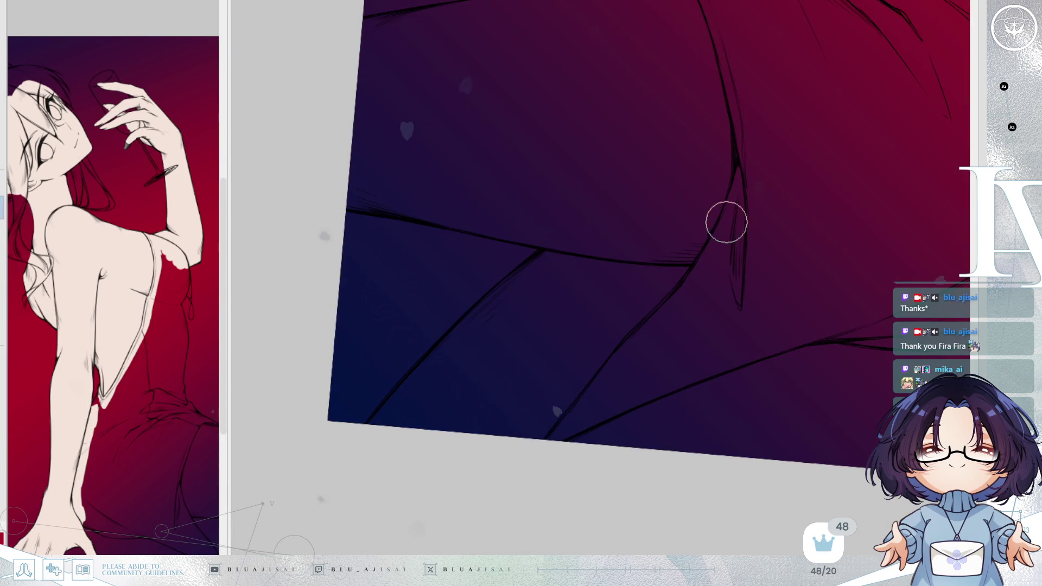
{"action": "key", "text": "bracketleft"}
{"action": "key", "text": "bracketleft"}
{"action": "key", "text": "bracketleft"}
{"action": "key", "text": "bracketleft"}
{"action": "key", "text": "bracketleft"}
{"action": "key", "text": "bracketleft"}
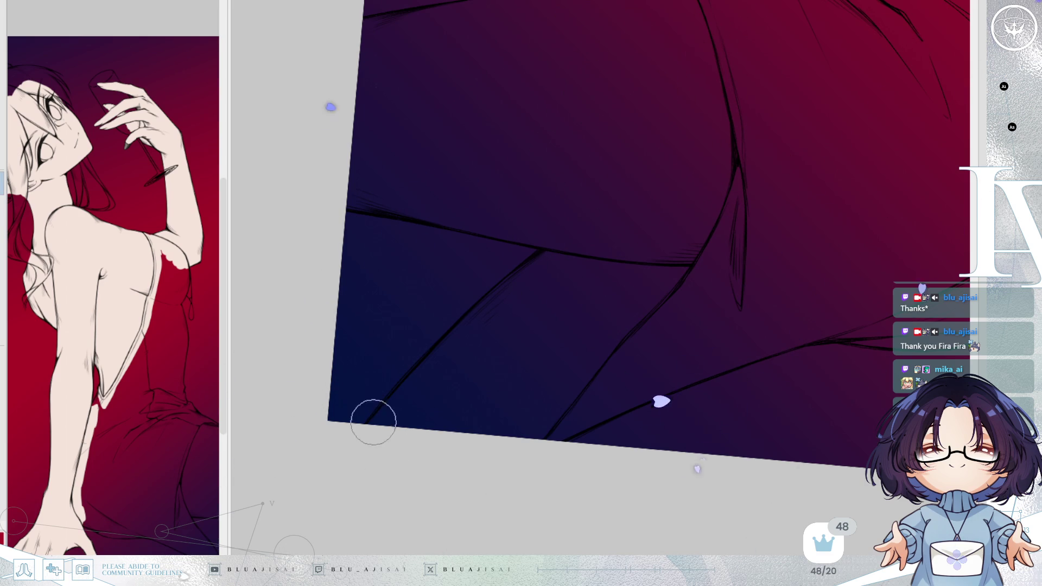
{"action": "scroll", "coordinate": [374, 422], "scroll_direction": "up", "scroll_amount": 1}
- Build a cream outline stroke from the canvas edge up to meet the dark leg line
{"action": "left_click_drag", "start_coordinate": [359, 440], "coordinate": [445, 347]}
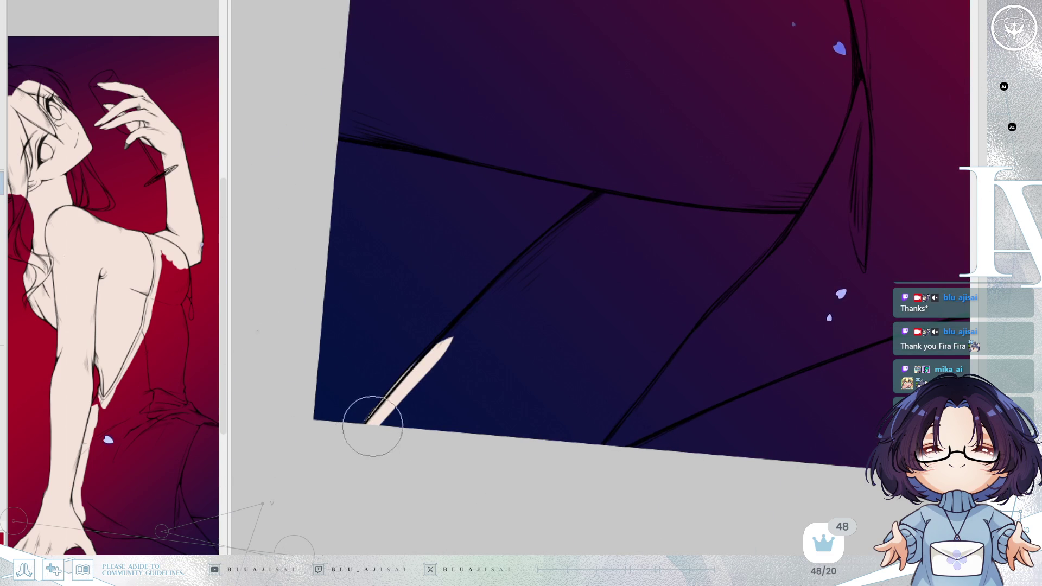
{"action": "left_click_drag", "start_coordinate": [375, 424], "coordinate": [470, 325]}
{"action": "left_click_drag", "start_coordinate": [382, 413], "coordinate": [524, 271]}
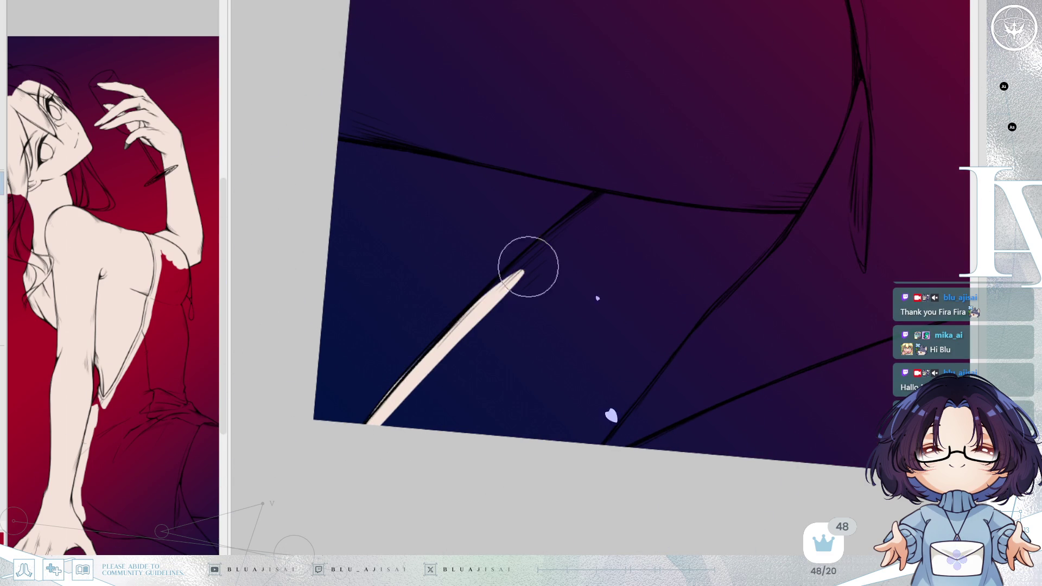
{"action": "left_click_drag", "start_coordinate": [402, 389], "coordinate": [572, 229]}
{"action": "left_click_drag", "start_coordinate": [432, 356], "coordinate": [608, 193]}
{"action": "left_click_drag", "start_coordinate": [514, 276], "coordinate": [639, 175]}
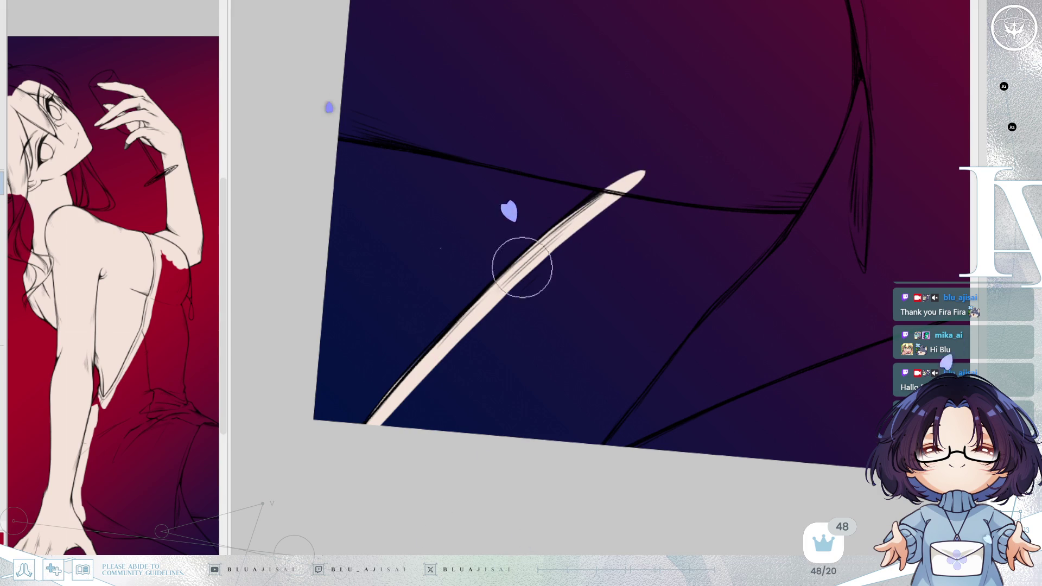
{"action": "mouse_move", "coordinate": [367, 442]}
{"action": "left_mouse_down"}
{"action": "mouse_move", "coordinate": [458, 359]}
{"action": "mouse_move", "coordinate": [526, 377]}
{"action": "mouse_move", "coordinate": [580, 411]}
{"action": "mouse_move", "coordinate": [790, 245]}
{"action": "mouse_move", "coordinate": [867, 74]}
{"action": "mouse_move", "coordinate": [794, 312]}
{"action": "mouse_move", "coordinate": [795, 106]}
{"action": "left_mouse_up"}
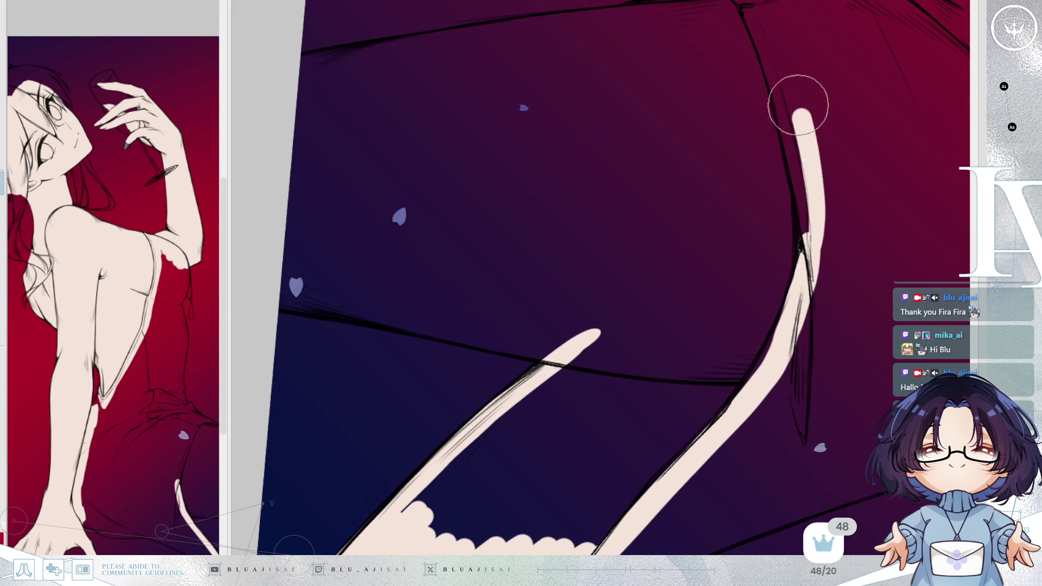
- Outline the other thigh line in cream and join the two strokes
{"action": "left_click_drag", "start_coordinate": [791, 237], "coordinate": [774, 175]}
{"action": "left_click_drag", "start_coordinate": [326, 372], "coordinate": [554, 232]}
{"action": "left_click_drag", "start_coordinate": [372, 345], "coordinate": [621, 185]}
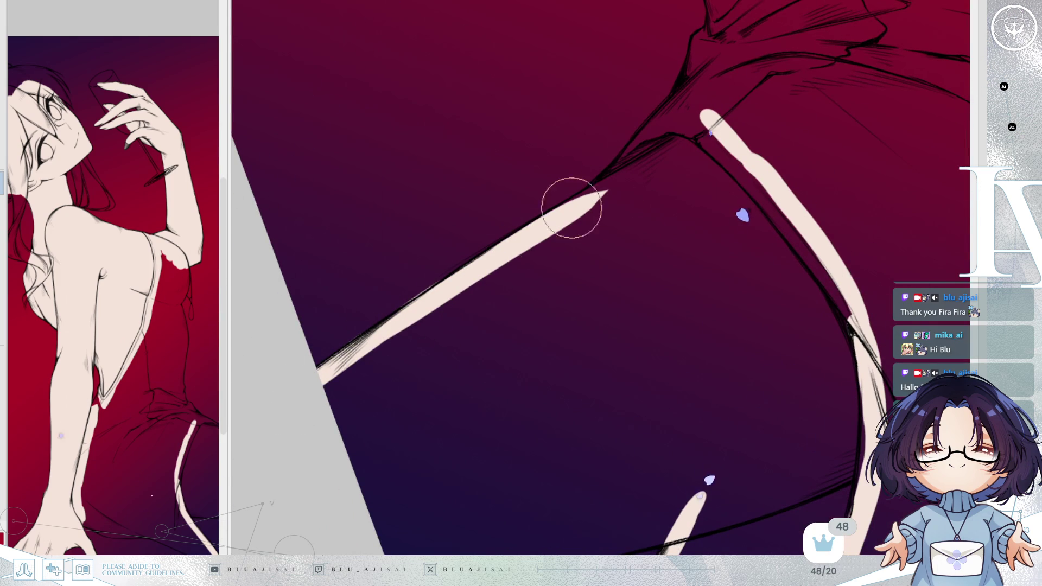
{"action": "left_click_drag", "start_coordinate": [496, 256], "coordinate": [639, 165]}
{"action": "left_click_drag", "start_coordinate": [538, 229], "coordinate": [703, 121]}
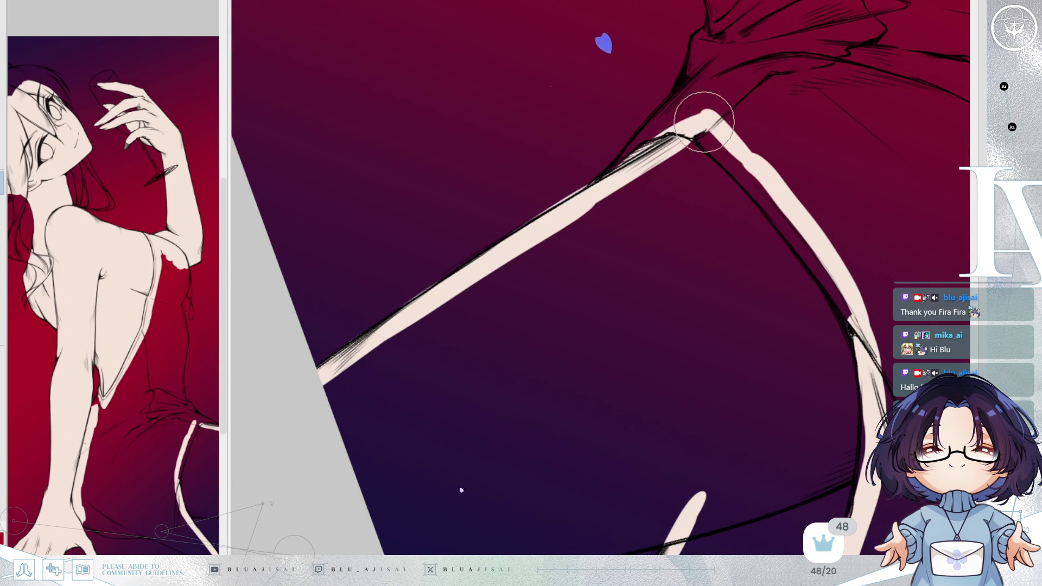
- Fill the thigh with cream over the purple shadow, then reset to the whole canvas
{"action": "key", "text": "Delete"}
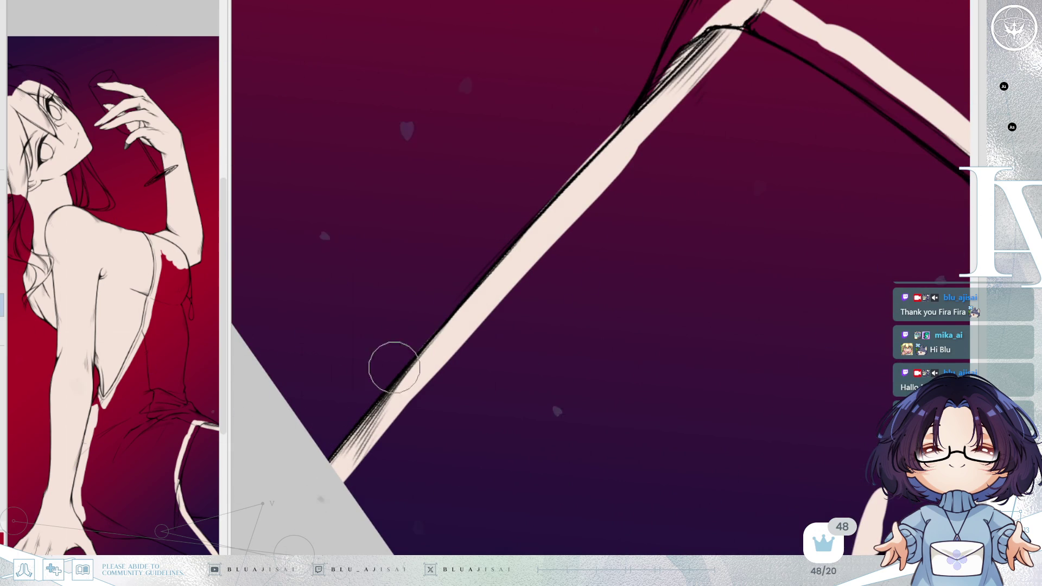
{"action": "left_click_drag", "start_coordinate": [610, 147], "coordinate": [458, 328]}
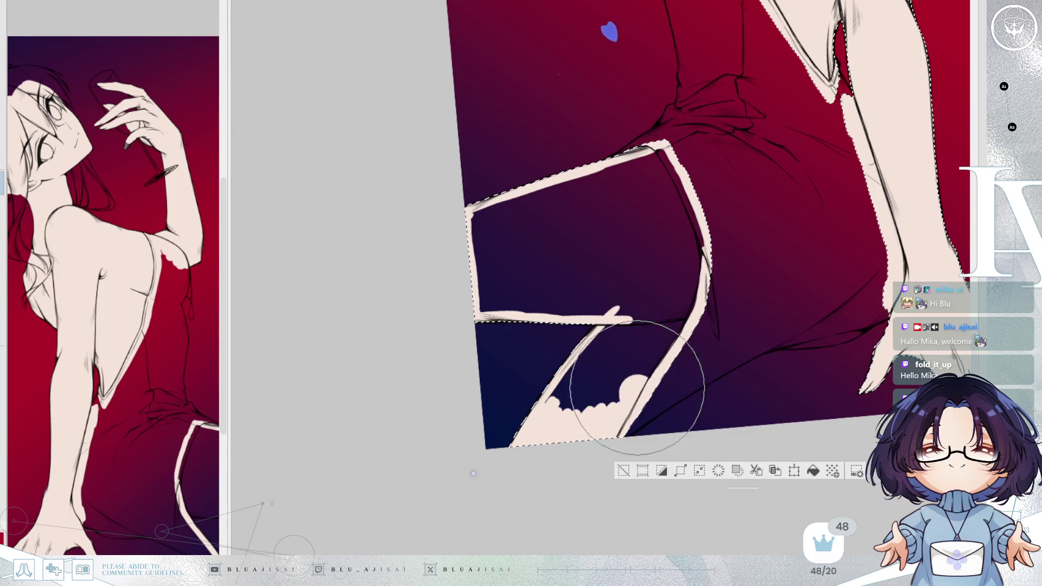
{"action": "mouse_move", "coordinate": [663, 372]}
{"action": "left_mouse_down"}
{"action": "mouse_move", "coordinate": [570, 372]}
{"action": "mouse_move", "coordinate": [616, 301]}
{"action": "mouse_move", "coordinate": [555, 277]}
{"action": "mouse_move", "coordinate": [488, 297]}
{"action": "mouse_move", "coordinate": [539, 182]}
{"action": "mouse_move", "coordinate": [504, 233]}
{"action": "left_mouse_up"}
{"action": "mouse_move", "coordinate": [534, 258]}
{"action": "left_mouse_down"}
{"action": "mouse_move", "coordinate": [686, 233]}
{"action": "mouse_move", "coordinate": [616, 366]}
{"action": "mouse_move", "coordinate": [693, 320]}
{"action": "mouse_move", "coordinate": [641, 456]}
{"action": "left_mouse_up"}
{"action": "key", "text": "ctrl+d"}
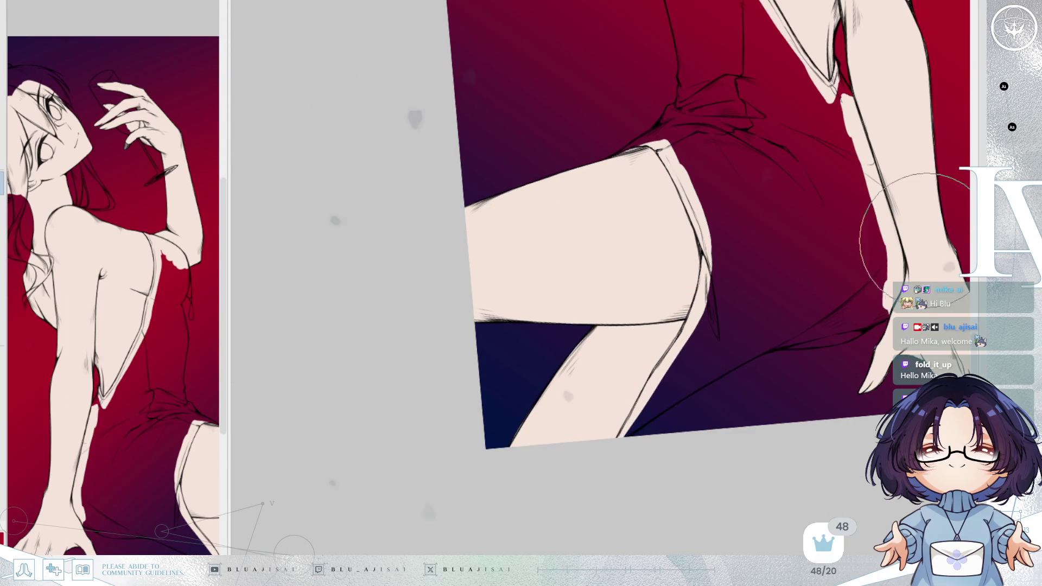
{"action": "key", "text": "ctrl+0"}
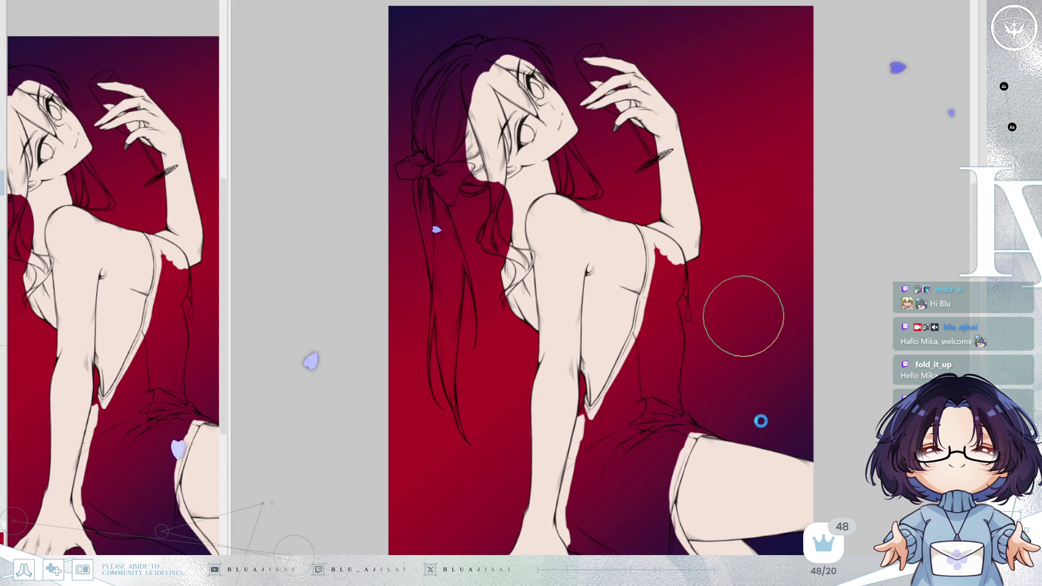
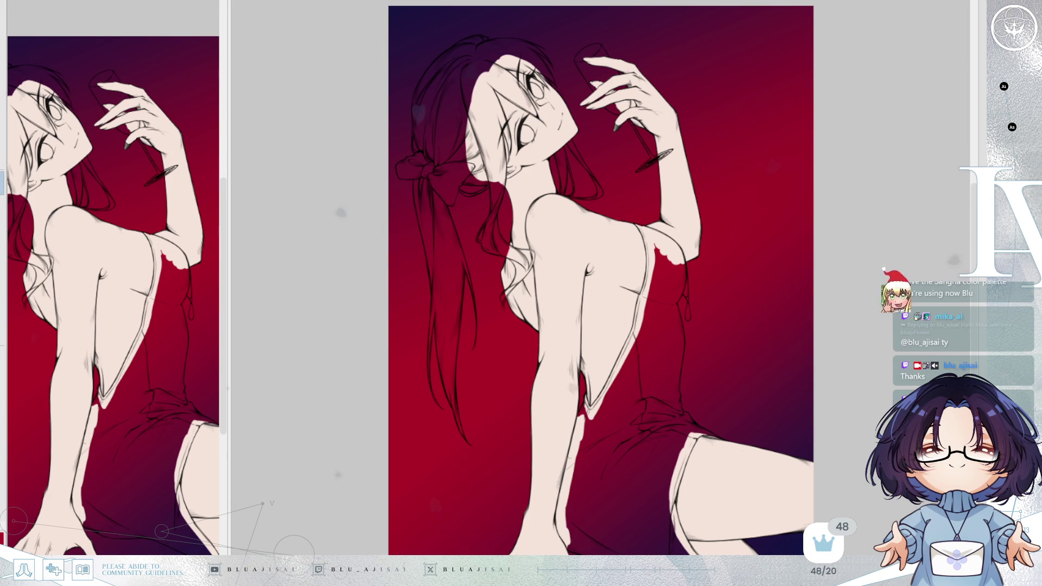
{"action": "scroll", "coordinate": [603, 280], "scroll_direction": "up", "scroll_amount": 2}
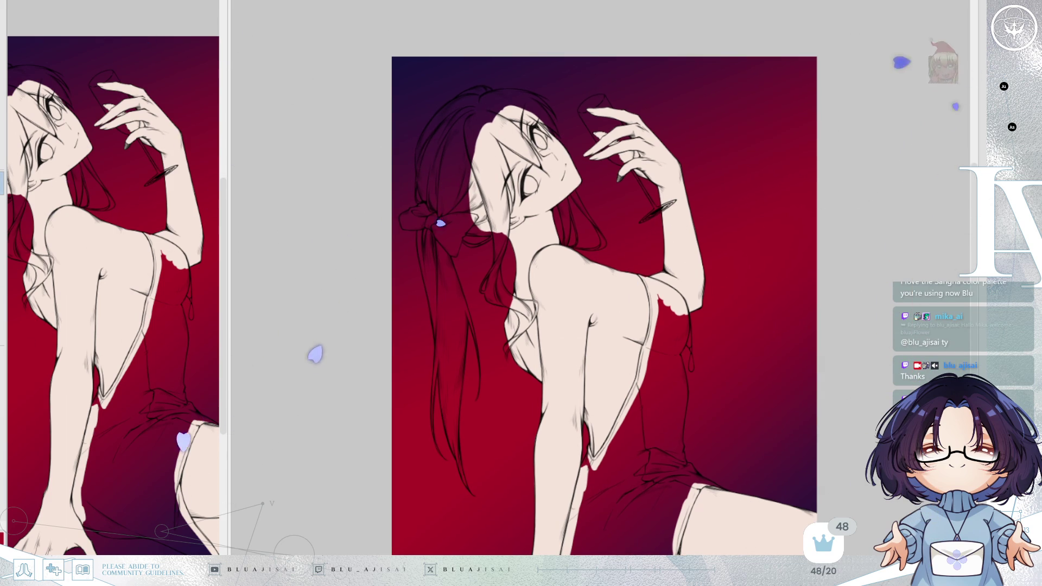
{"action": "scroll", "coordinate": [608, 214], "scroll_direction": "up", "scroll_amount": 5}
- With a smaller brush, lay pale blue into the far eye's iris and spread it toward the lower-left
{"action": "mouse_move", "coordinate": [366, 49]}
{"action": "left_mouse_down"}
{"action": "mouse_move", "coordinate": [609, 214]}
{"action": "mouse_move", "coordinate": [822, 192]}
{"action": "left_mouse_up"}
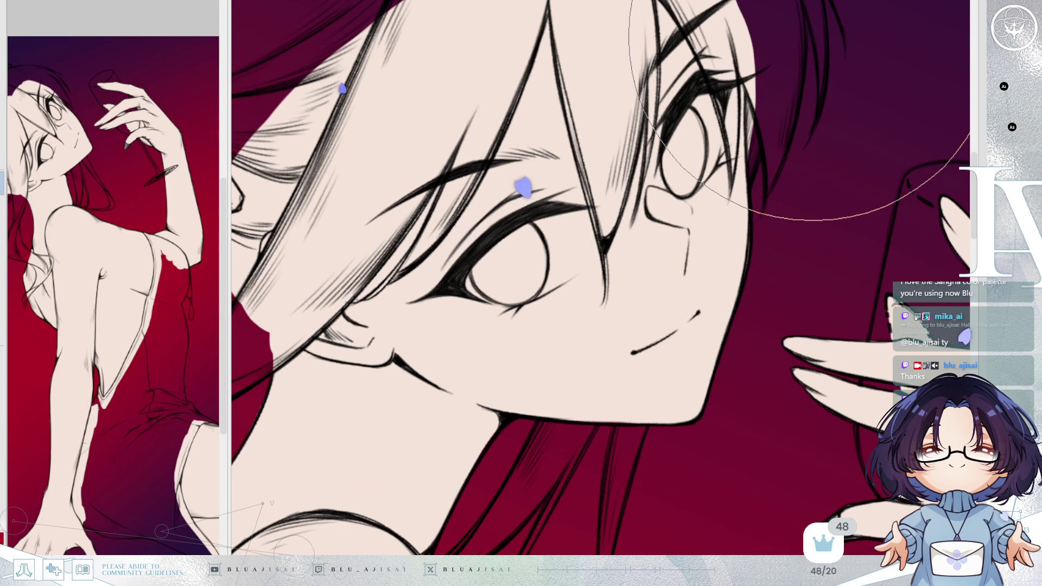
{"action": "key", "text": "bracketleft"}
{"action": "key", "text": "bracketleft"}
{"action": "key", "text": "bracketleft"}
{"action": "key", "text": "bracketleft"}
{"action": "key", "text": "bracketleft"}
{"action": "key", "text": "bracketleft"}
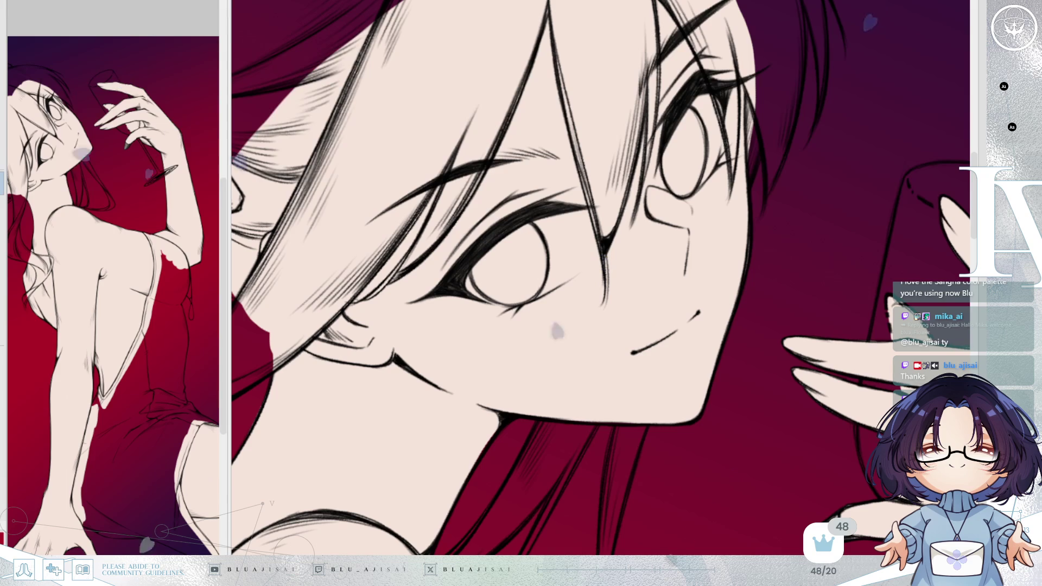
{"action": "scroll", "coordinate": [711, 175], "scroll_direction": "up", "scroll_amount": 2}
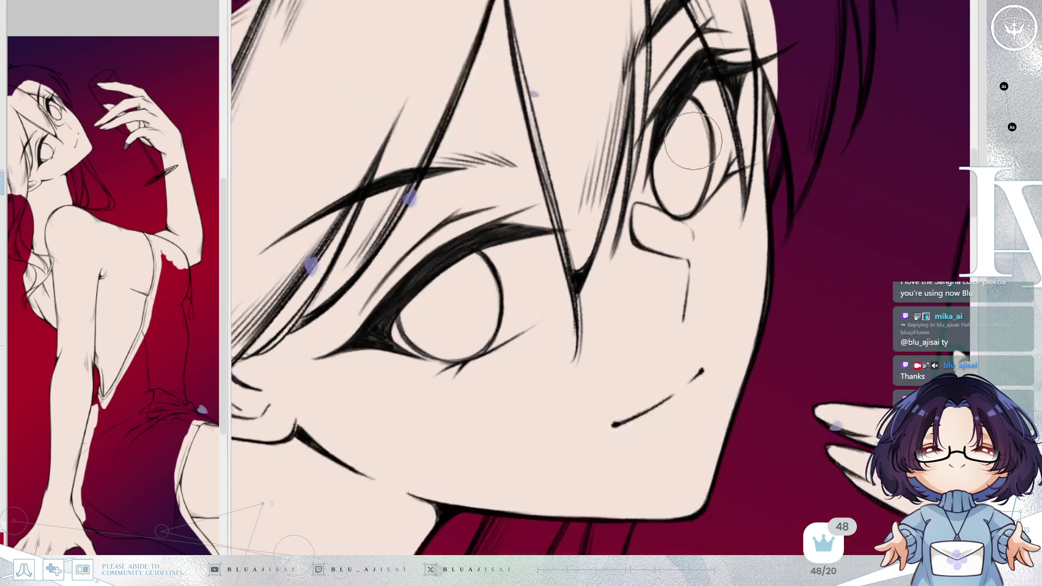
{"action": "scroll", "coordinate": [713, 175], "scroll_direction": "up", "scroll_amount": 2}
{"action": "mouse_move", "coordinate": [713, 176]}
{"action": "left_mouse_down"}
{"action": "mouse_move", "coordinate": [671, 261]}
{"action": "mouse_move", "coordinate": [714, 157]}
{"action": "left_mouse_up"}
{"action": "left_click_drag", "start_coordinate": [717, 219], "coordinate": [719, 244]}
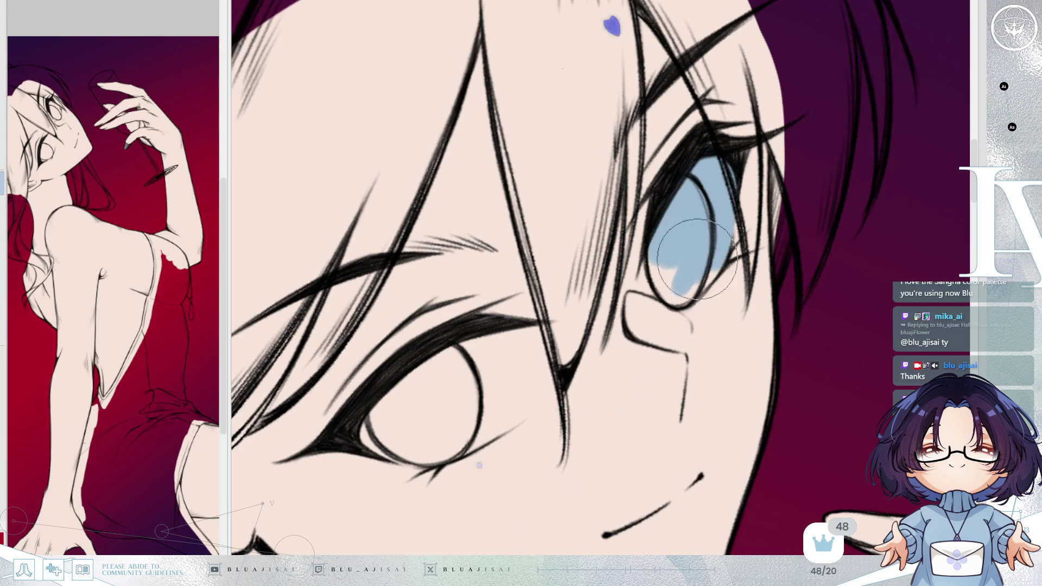
{"action": "mouse_move", "coordinate": [695, 259]}
{"action": "left_mouse_down"}
{"action": "mouse_move", "coordinate": [684, 273]}
{"action": "mouse_move", "coordinate": [663, 265]}
{"action": "mouse_move", "coordinate": [700, 191]}
{"action": "mouse_move", "coordinate": [466, 334]}
{"action": "mouse_move", "coordinate": [529, 277]}
{"action": "mouse_move", "coordinate": [453, 337]}
{"action": "mouse_move", "coordinate": [526, 371]}
{"action": "mouse_move", "coordinate": [605, 338]}
{"action": "mouse_move", "coordinate": [565, 345]}
{"action": "mouse_move", "coordinate": [623, 298]}
{"action": "left_mouse_up"}
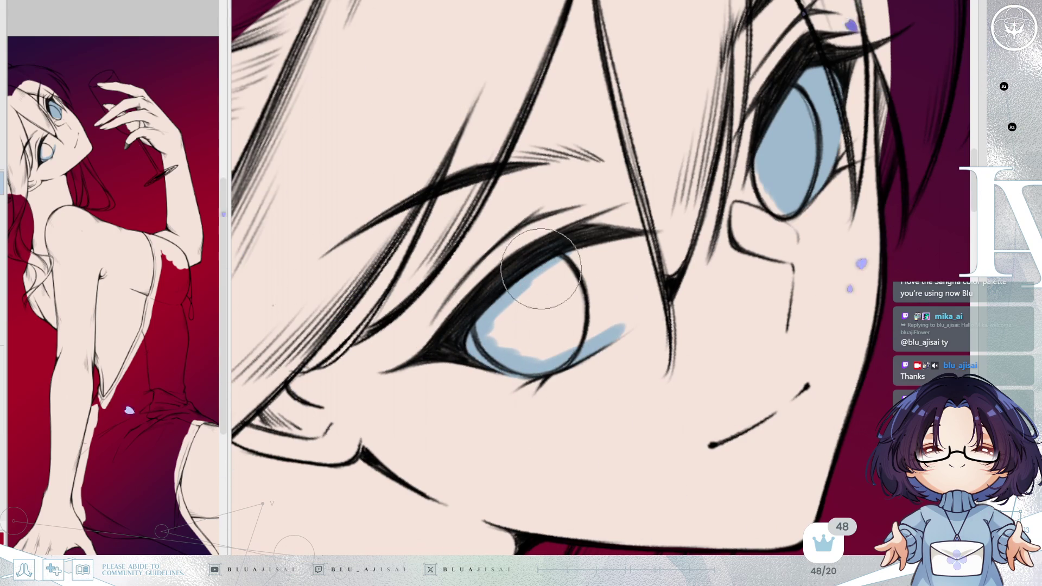
- Finish the blue base fill in the eye's inner and lower-left corners, levelling the view
{"action": "key", "text": "h"}
{"action": "mouse_move", "coordinate": [603, 236]}
{"action": "left_mouse_down"}
{"action": "mouse_move", "coordinate": [558, 302]}
{"action": "mouse_move", "coordinate": [570, 270]}
{"action": "left_mouse_up"}
{"action": "key", "text": "minus"}
{"action": "mouse_move", "coordinate": [605, 342]}
{"action": "left_mouse_down"}
{"action": "mouse_move", "coordinate": [591, 338]}
{"action": "mouse_move", "coordinate": [651, 290]}
{"action": "mouse_move", "coordinate": [663, 244]}
{"action": "mouse_move", "coordinate": [657, 268]}
{"action": "mouse_move", "coordinate": [671, 250]}
{"action": "mouse_move", "coordinate": [651, 245]}
{"action": "mouse_move", "coordinate": [574, 268]}
{"action": "mouse_move", "coordinate": [591, 294]}
{"action": "mouse_move", "coordinate": [643, 268]}
{"action": "left_mouse_up"}
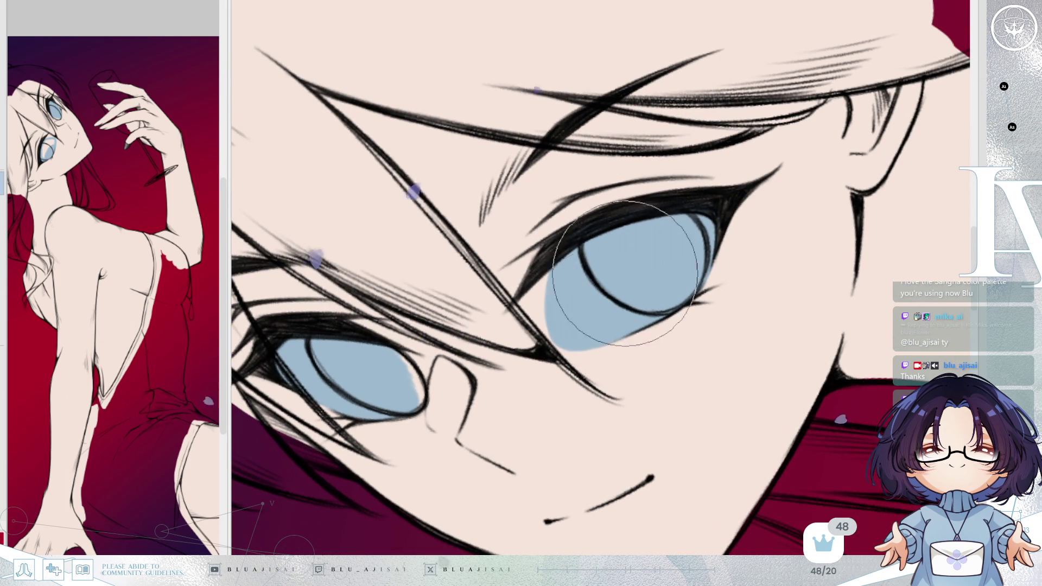
{"action": "key", "text": "asciicircum"}
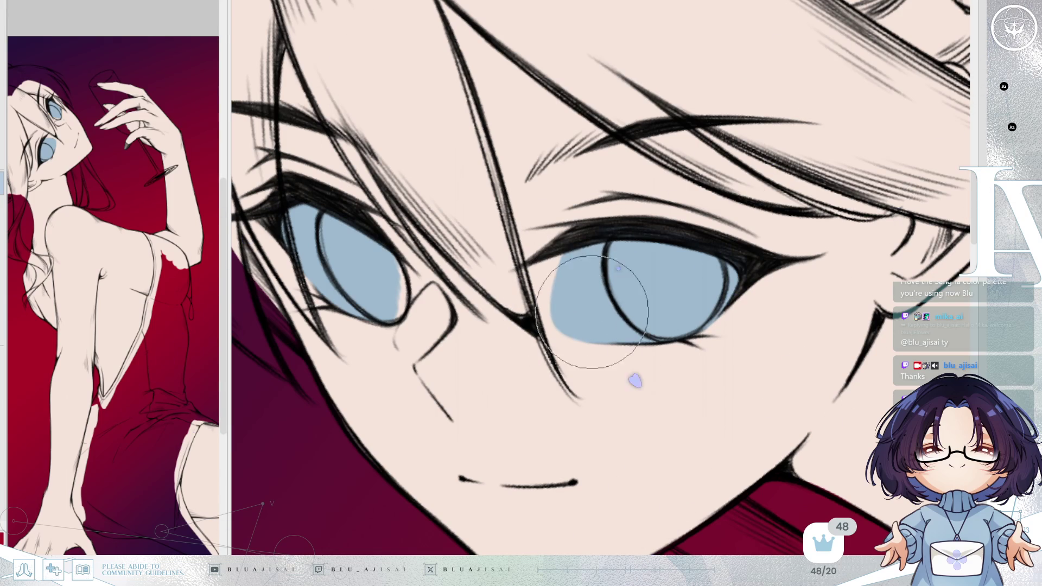
- Recolour the eye fill pale lavender-grey and begin the red iris of the left eye
{"action": "key", "text": "h"}
{"action": "key", "text": "Delete"}
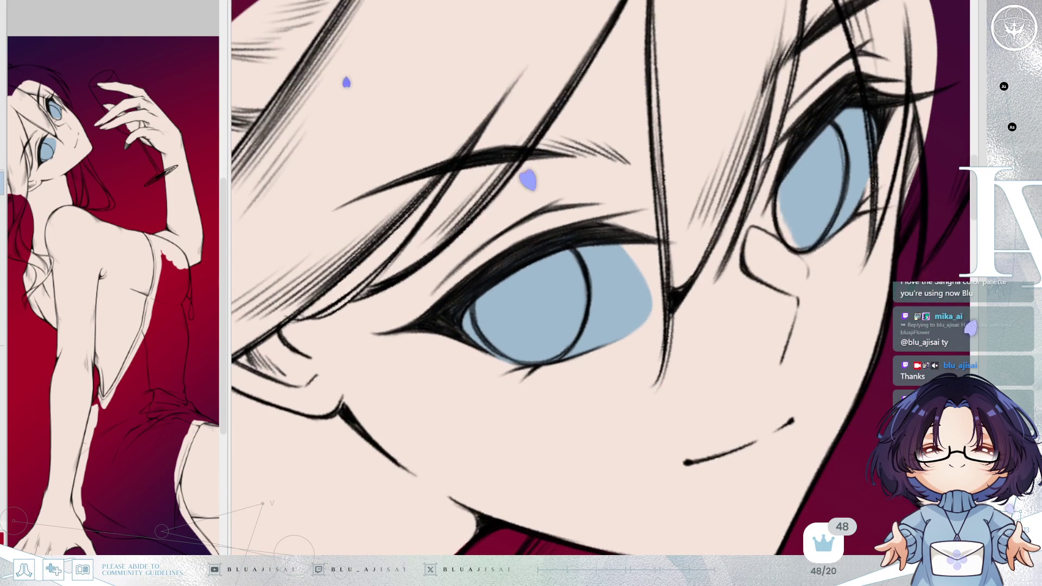
{"action": "key", "text": "minus"}
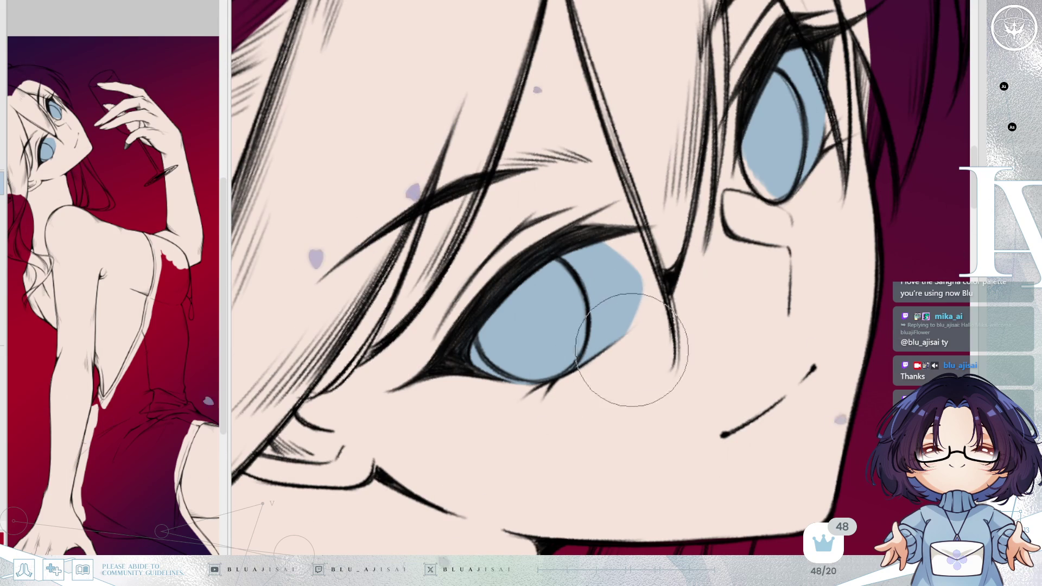
{"action": "key", "text": "asciicircum"}
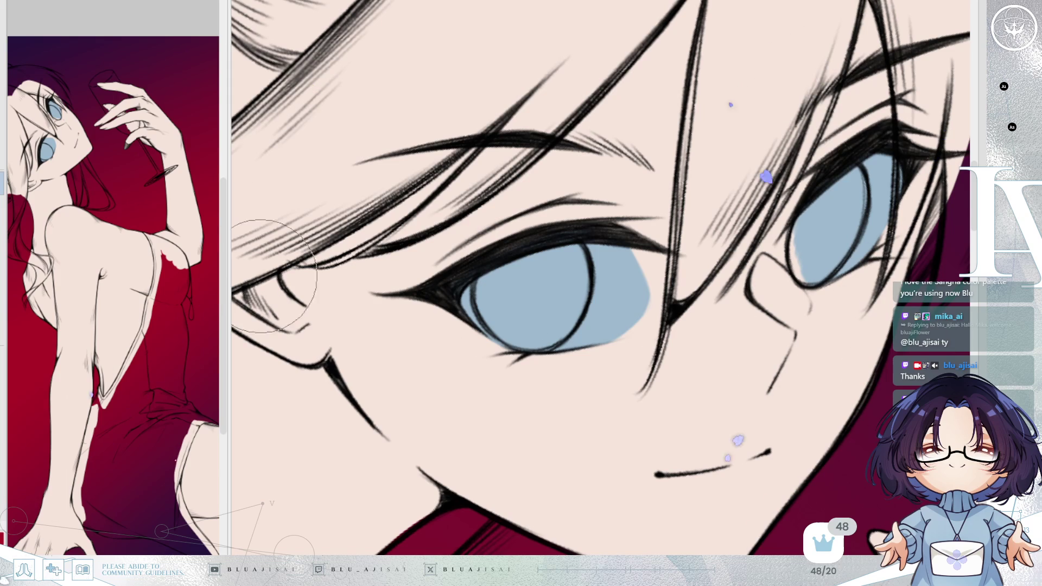
{"action": "left_click", "coordinate": [657, 269]}
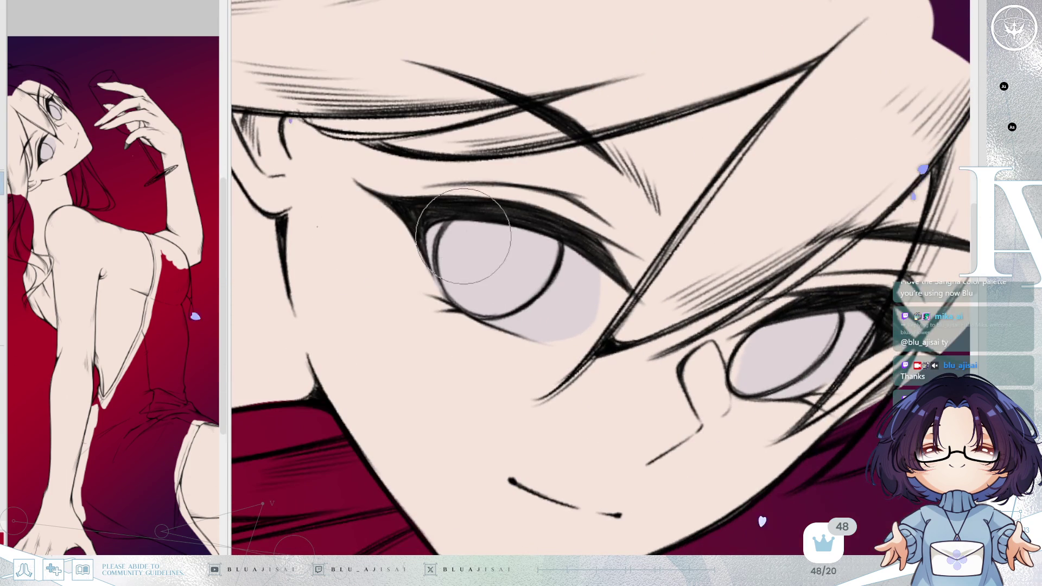
{"action": "mouse_move", "coordinate": [455, 265]}
{"action": "left_mouse_down"}
{"action": "mouse_move", "coordinate": [468, 226]}
{"action": "mouse_move", "coordinate": [456, 225]}
{"action": "left_mouse_up"}
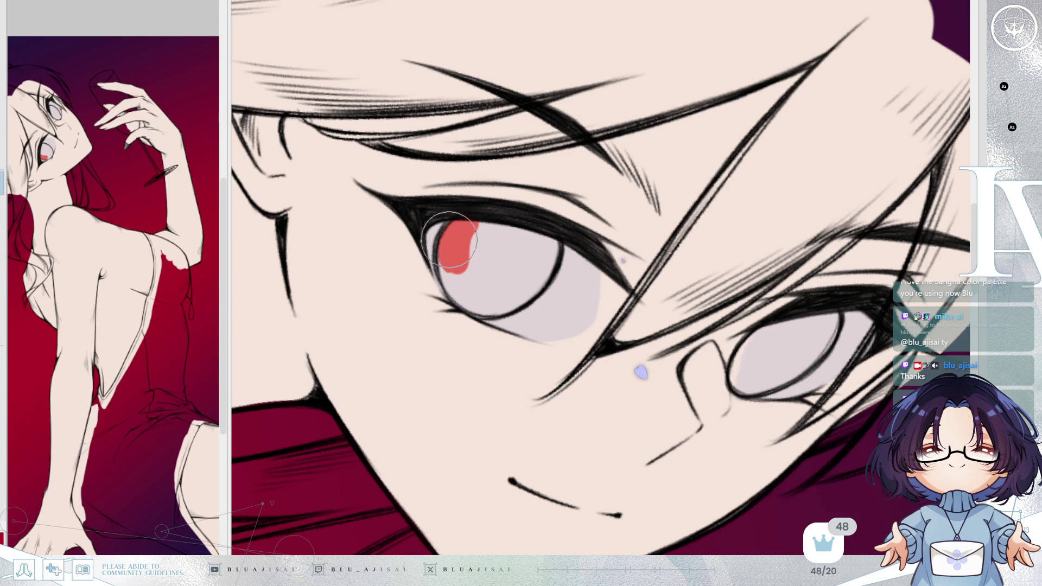
- Fill the left iris red, then paint and touch up the right iris in red
{"action": "mouse_move", "coordinate": [480, 300]}
{"action": "left_mouse_down"}
{"action": "mouse_move", "coordinate": [456, 260]}
{"action": "mouse_move", "coordinate": [488, 233]}
{"action": "mouse_move", "coordinate": [508, 260]}
{"action": "mouse_move", "coordinate": [469, 305]}
{"action": "mouse_move", "coordinate": [489, 285]}
{"action": "mouse_move", "coordinate": [477, 291]}
{"action": "mouse_move", "coordinate": [493, 311]}
{"action": "mouse_move", "coordinate": [529, 277]}
{"action": "mouse_move", "coordinate": [553, 244]}
{"action": "mouse_move", "coordinate": [540, 232]}
{"action": "mouse_move", "coordinate": [529, 260]}
{"action": "left_mouse_up"}
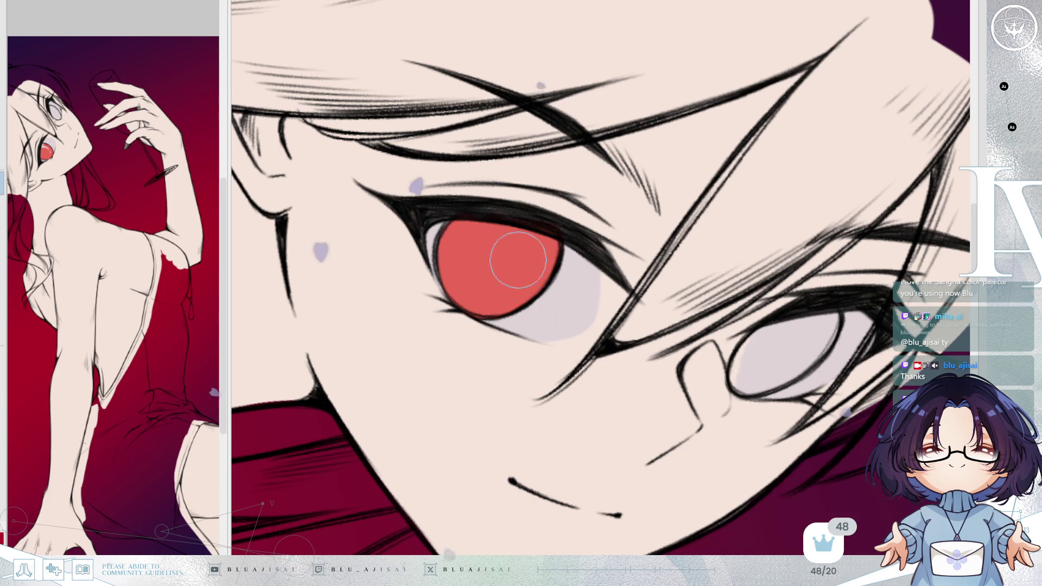
{"action": "key", "text": "Delete"}
{"action": "key", "text": "Delete"}
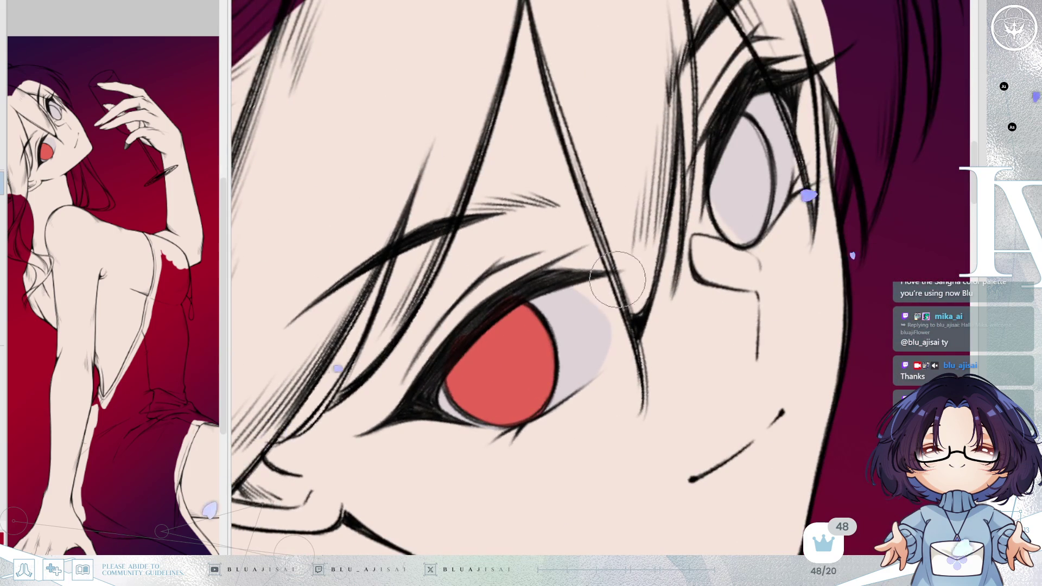
{"action": "key", "text": "End"}
{"action": "mouse_move", "coordinate": [604, 267]}
{"action": "left_mouse_down"}
{"action": "mouse_move", "coordinate": [585, 314]}
{"action": "mouse_move", "coordinate": [596, 344]}
{"action": "mouse_move", "coordinate": [613, 282]}
{"action": "left_mouse_up"}
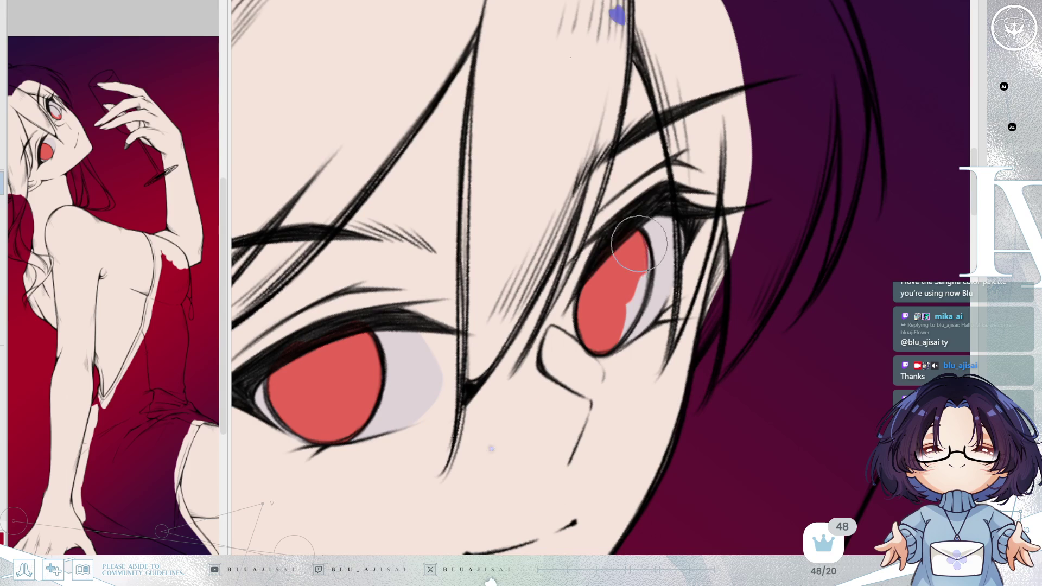
{"action": "left_click_drag", "start_coordinate": [639, 244], "coordinate": [623, 298]}
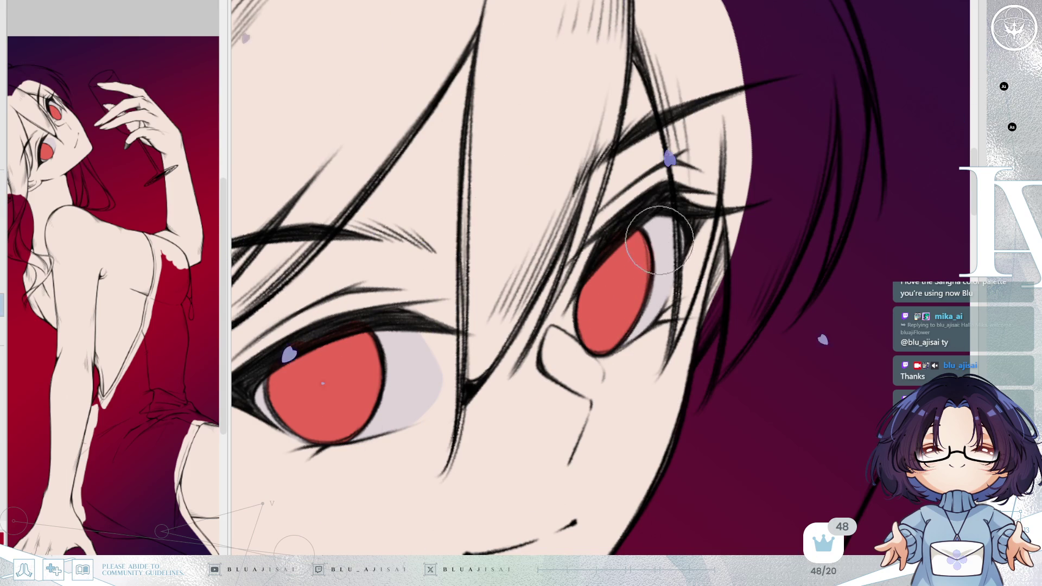
{"action": "left_click_drag", "start_coordinate": [658, 239], "coordinate": [641, 333]}
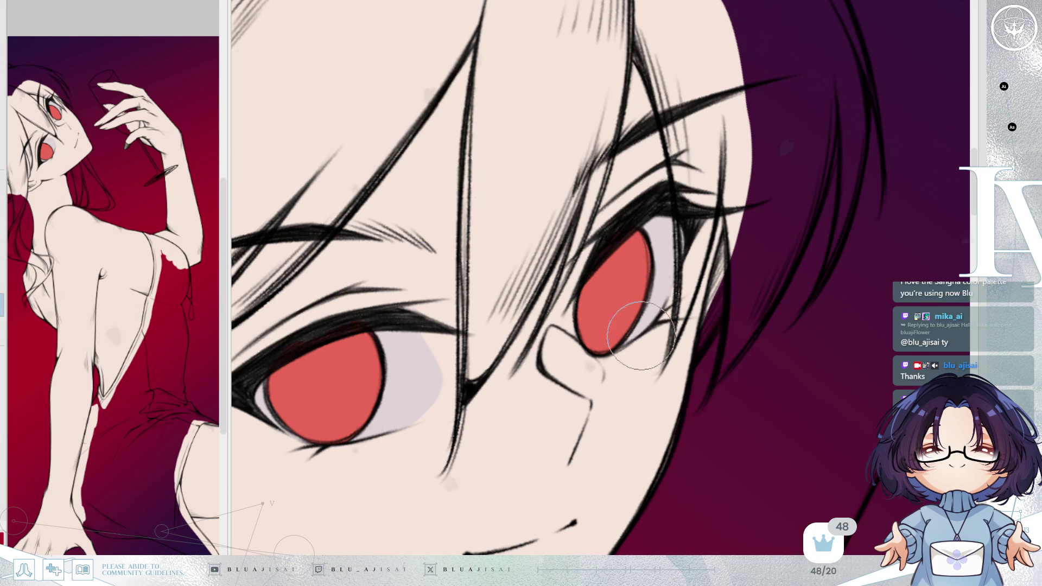
{"action": "scroll", "coordinate": [639, 334], "scroll_direction": "down", "scroll_amount": 5}
{"action": "scroll", "coordinate": [684, 309], "scroll_direction": "down", "scroll_amount": 3}
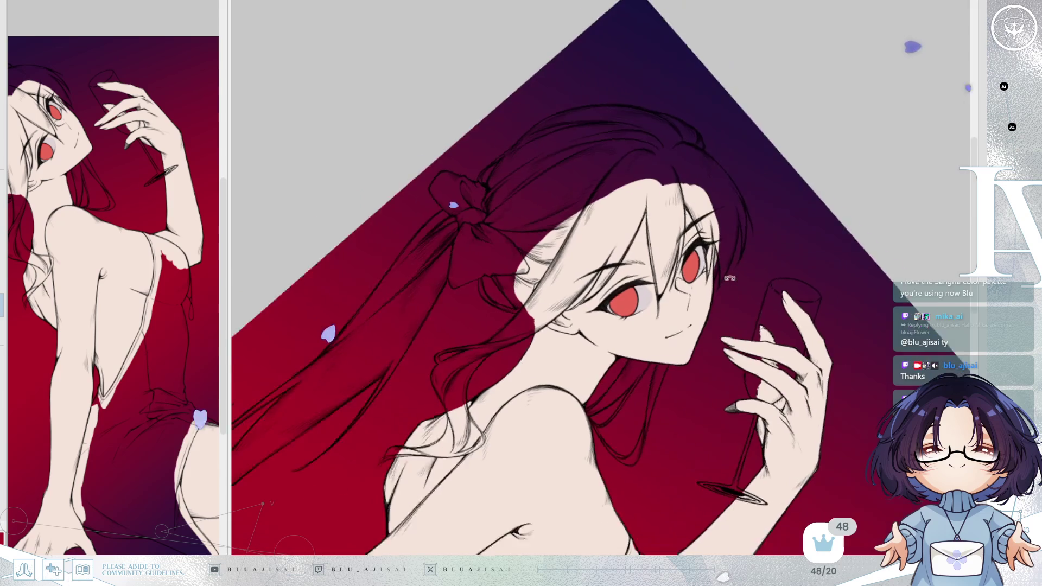
- Rotate the figure upright and move the view up over the legs and dress
{"action": "key", "text": "Delete"}
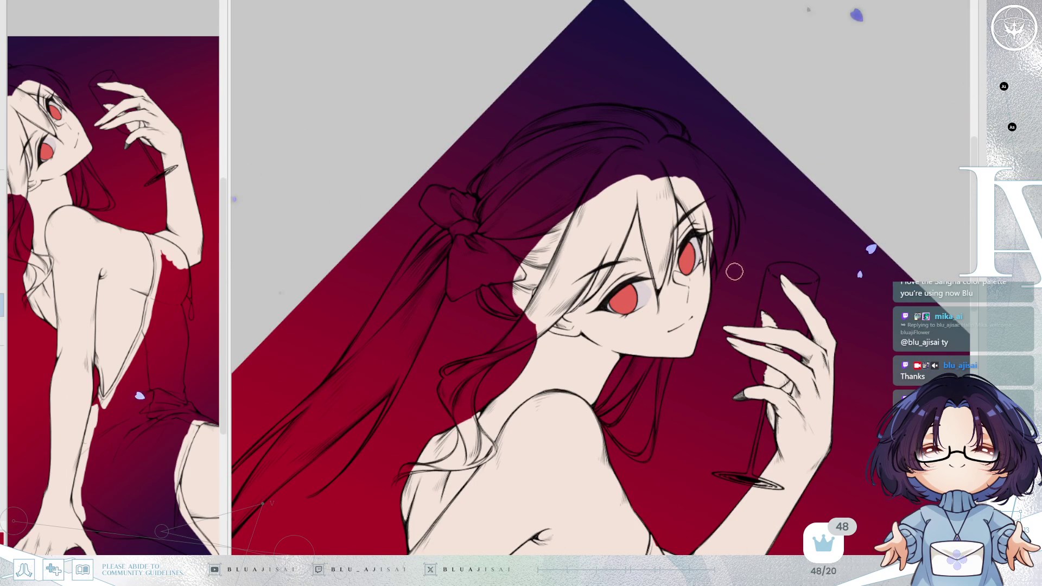
{"action": "key", "text": "Delete"}
{"action": "left_click_drag", "start_coordinate": [733, 272], "coordinate": [728, 227]}
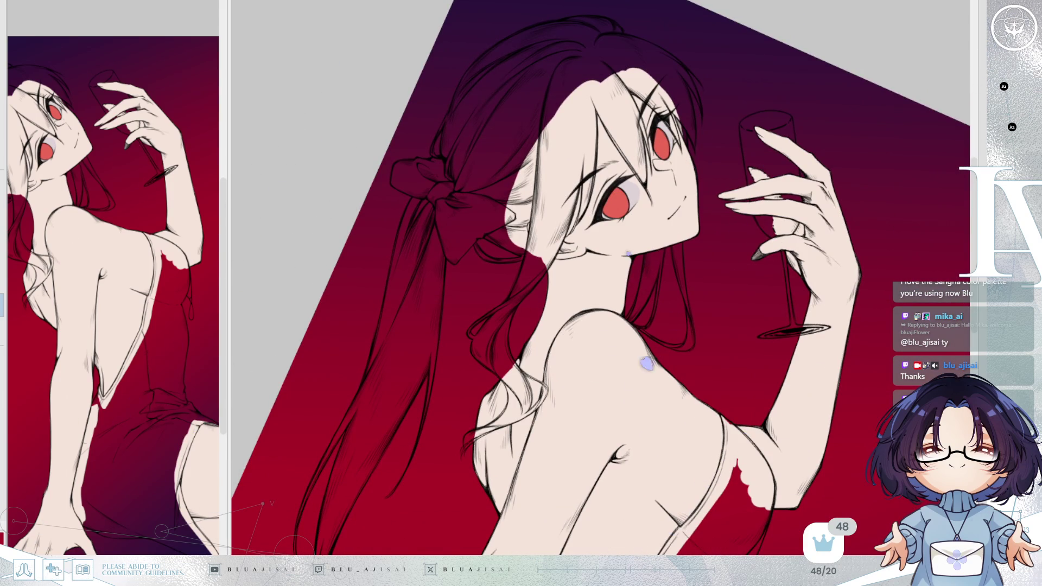
{"action": "scroll", "coordinate": [619, 10], "scroll_direction": "down", "scroll_amount": 3}
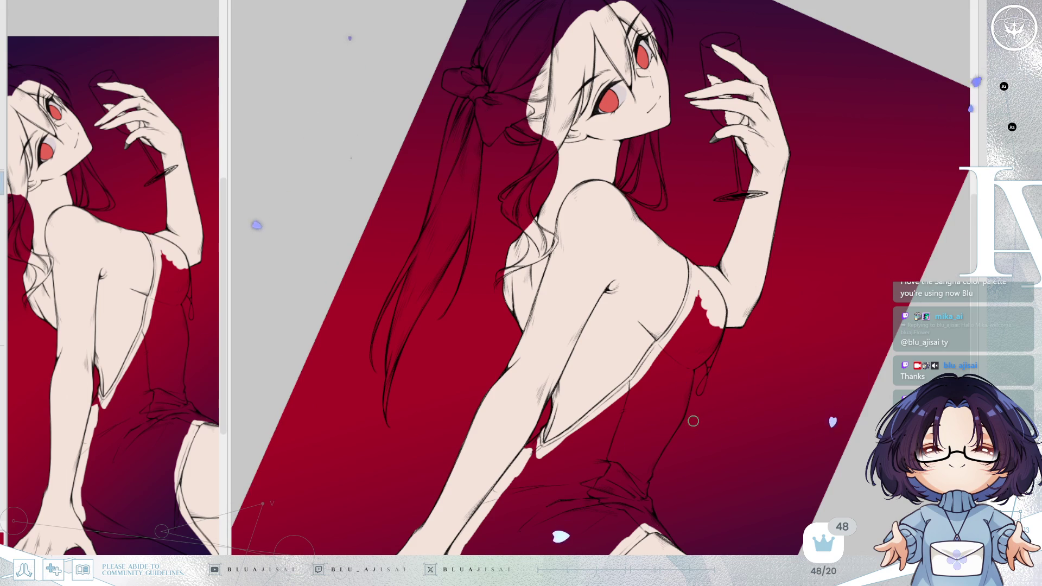
{"action": "scroll", "coordinate": [692, 421], "scroll_direction": "up", "scroll_amount": 3}
{"action": "scroll", "coordinate": [605, 323], "scroll_direction": "up", "scroll_amount": 2}
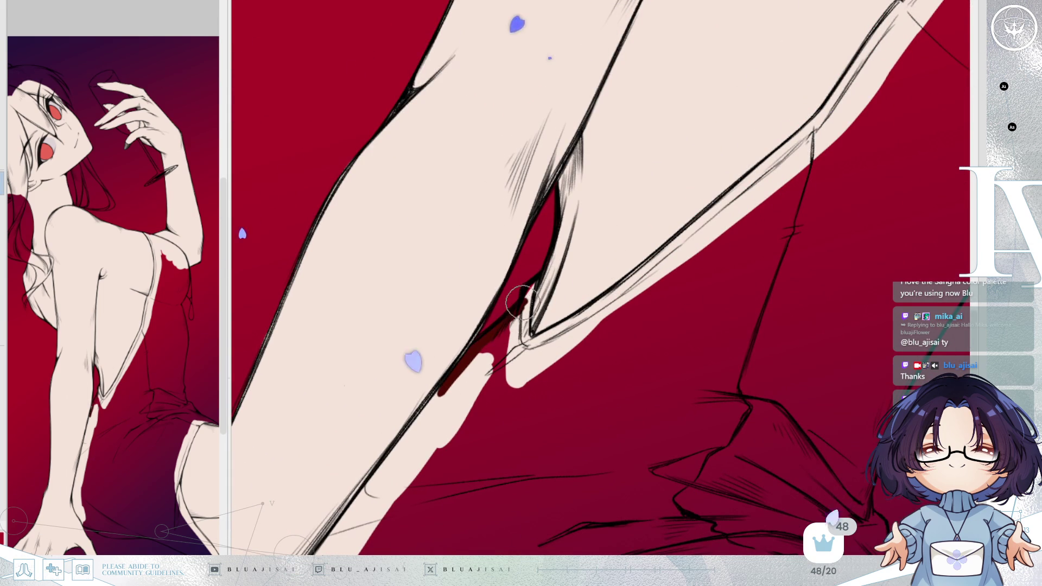
- Paint dark red shadow between the legs and along the thigh outline
{"action": "mouse_move", "coordinate": [530, 288]}
{"action": "left_mouse_down"}
{"action": "mouse_move", "coordinate": [525, 345]}
{"action": "mouse_move", "coordinate": [736, 196]}
{"action": "mouse_move", "coordinate": [521, 382]}
{"action": "left_mouse_up"}
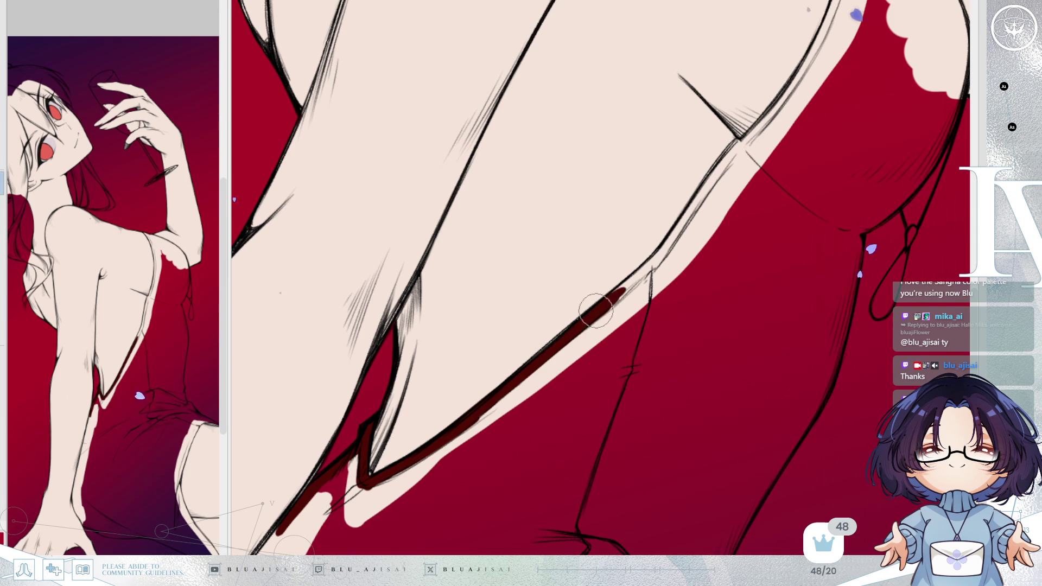
{"action": "left_click_drag", "start_coordinate": [666, 246], "coordinate": [525, 385]}
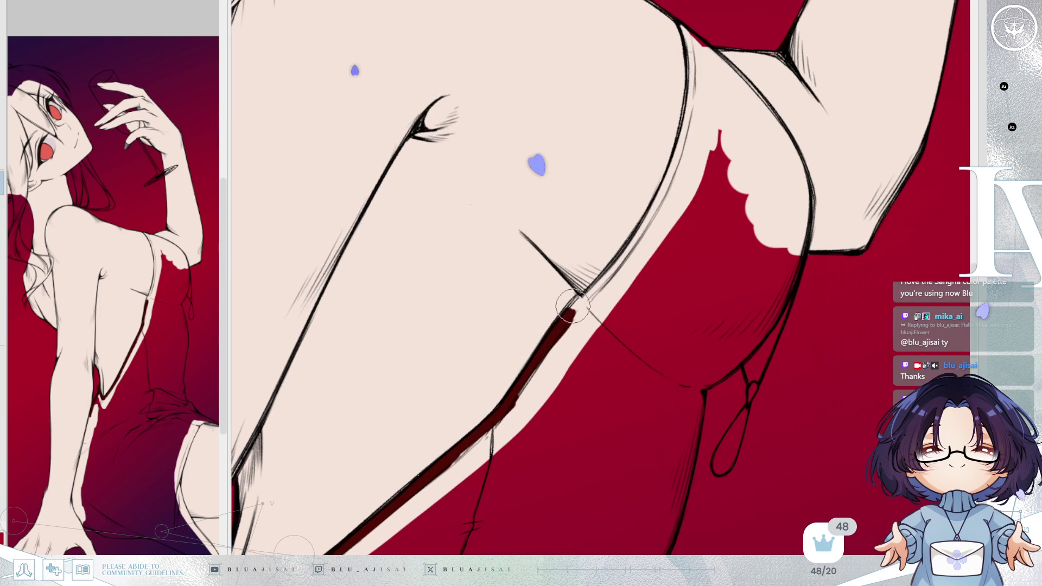
{"action": "left_click_drag", "start_coordinate": [568, 315], "coordinate": [626, 245]}
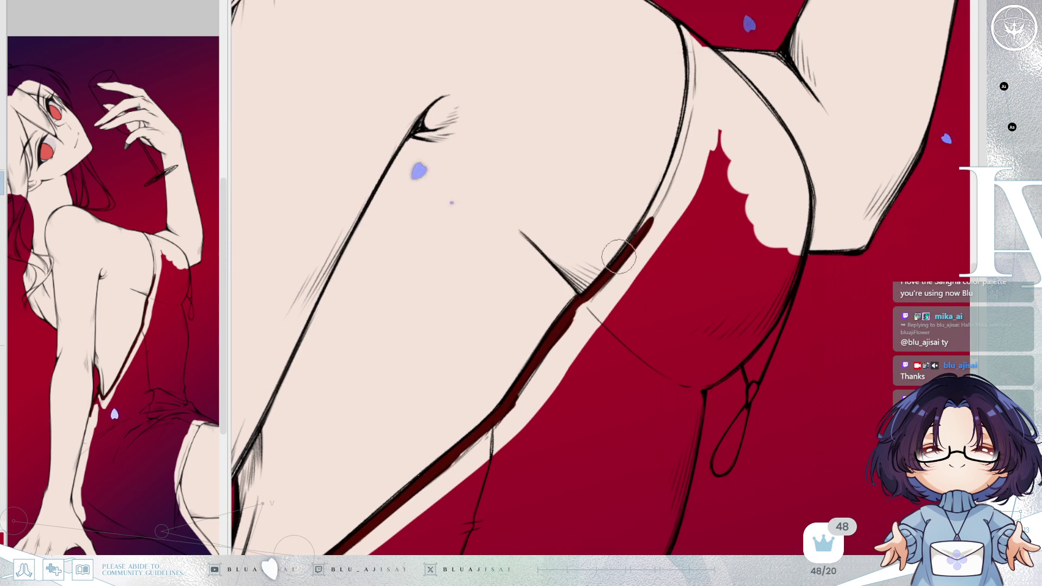
{"action": "key", "text": "h"}
{"action": "key", "text": "End"}
{"action": "key", "text": "End"}
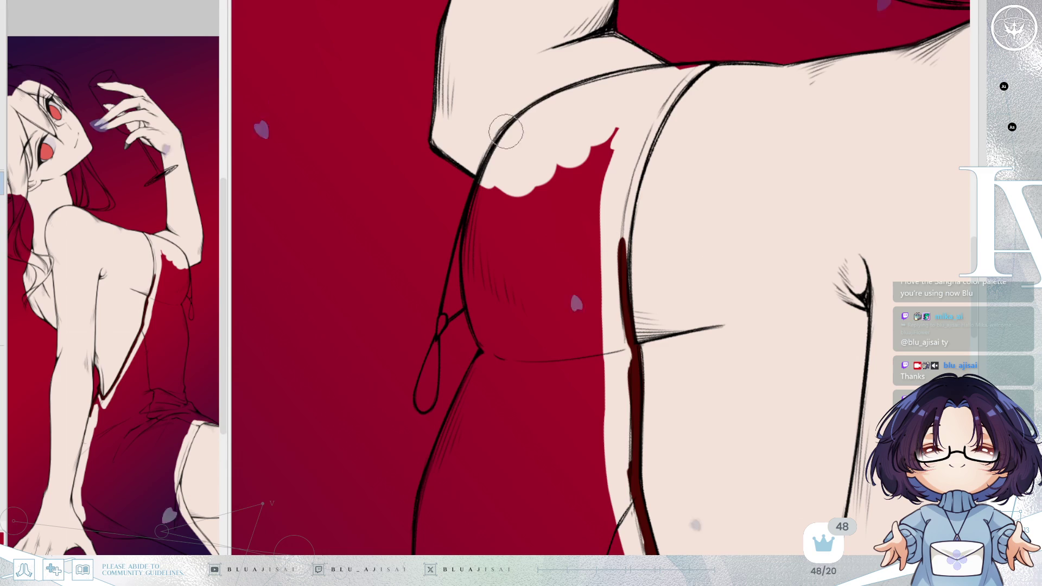
- Shade the dress edge in dark red along the lace outline, down and up from the fork
{"action": "left_click_drag", "start_coordinate": [488, 185], "coordinate": [514, 122]}
{"action": "left_click_drag", "start_coordinate": [474, 201], "coordinate": [472, 307]}
{"action": "left_click_drag", "start_coordinate": [465, 235], "coordinate": [473, 315]}
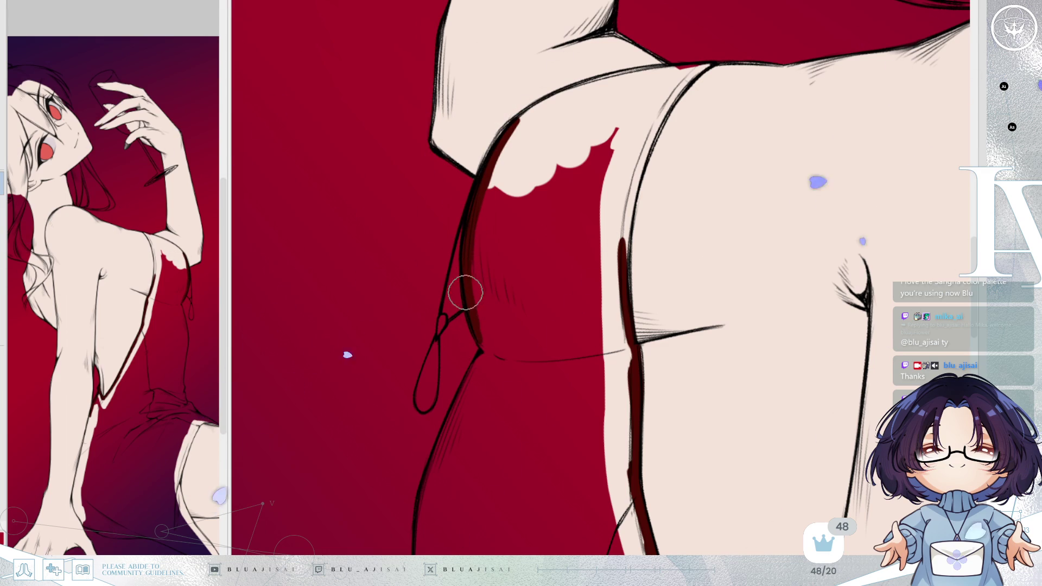
{"action": "mouse_move", "coordinate": [489, 353]}
{"action": "left_mouse_down"}
{"action": "mouse_move", "coordinate": [523, 353]}
{"action": "mouse_move", "coordinate": [488, 323]}
{"action": "mouse_move", "coordinate": [477, 284]}
{"action": "left_mouse_up"}
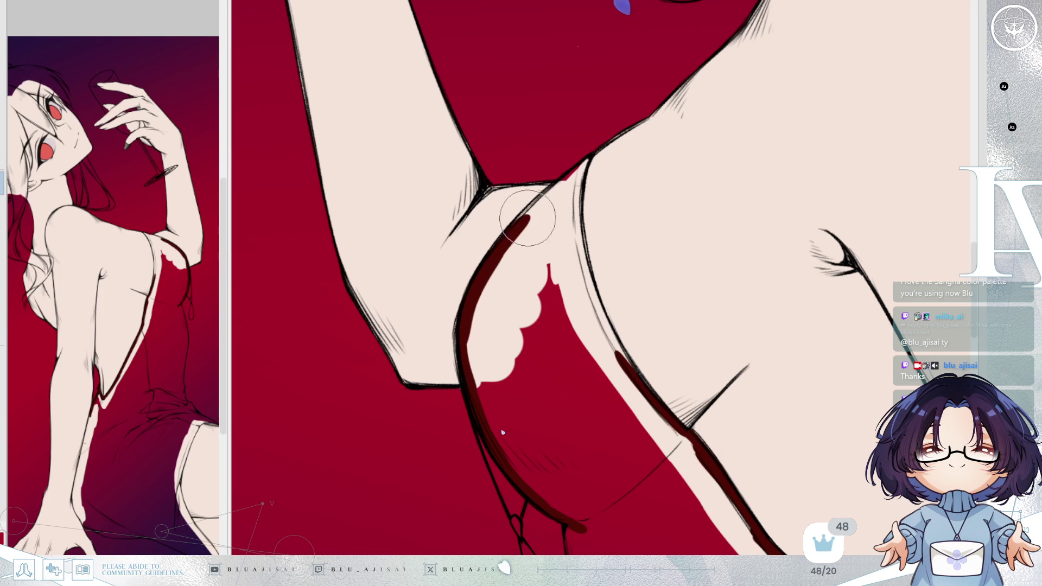
{"action": "mouse_move", "coordinate": [506, 243]}
{"action": "left_mouse_down"}
{"action": "mouse_move", "coordinate": [572, 167]}
{"action": "mouse_move", "coordinate": [590, 273]}
{"action": "left_mouse_up"}
{"action": "left_click_drag", "start_coordinate": [573, 195], "coordinate": [599, 306]}
- Continue dark red shading down the dress outline and darken the skirt fold line
{"action": "left_click_drag", "start_coordinate": [580, 232], "coordinate": [602, 317]}
{"action": "mouse_move", "coordinate": [586, 268]}
{"action": "left_mouse_down"}
{"action": "mouse_move", "coordinate": [610, 341]}
{"action": "mouse_move", "coordinate": [663, 430]}
{"action": "mouse_move", "coordinate": [683, 435]}
{"action": "left_mouse_up"}
{"action": "scroll", "coordinate": [619, 342], "scroll_direction": "down", "scroll_amount": 5}
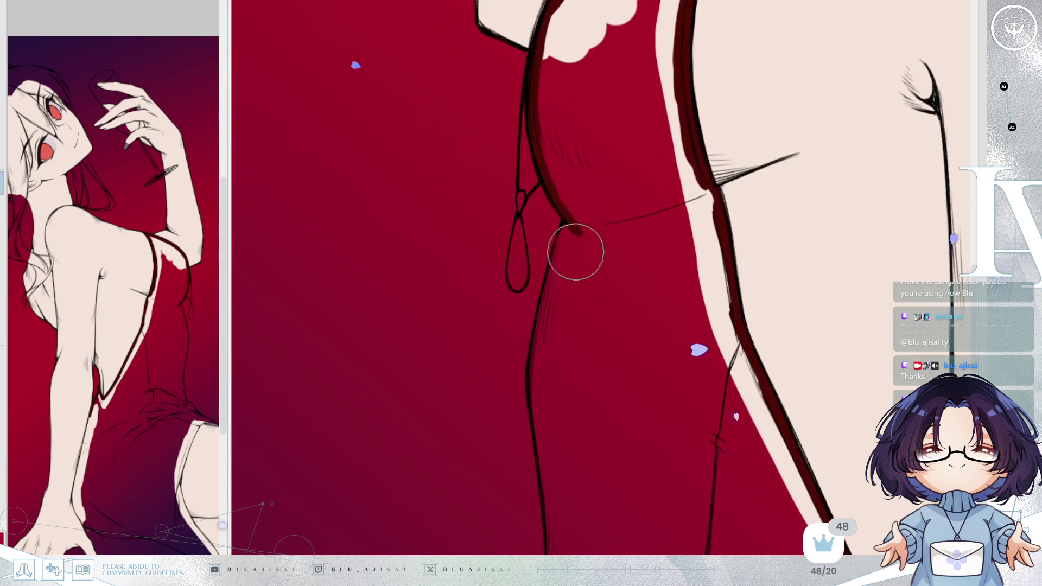
{"action": "left_click_drag", "start_coordinate": [573, 204], "coordinate": [549, 289]}
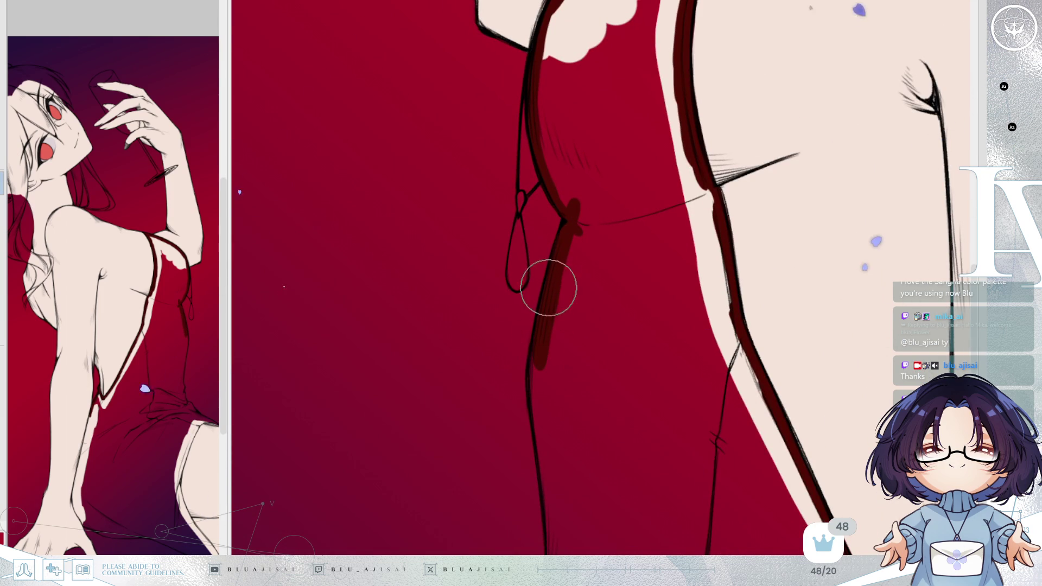
{"action": "left_click_drag", "start_coordinate": [541, 325], "coordinate": [540, 401]}
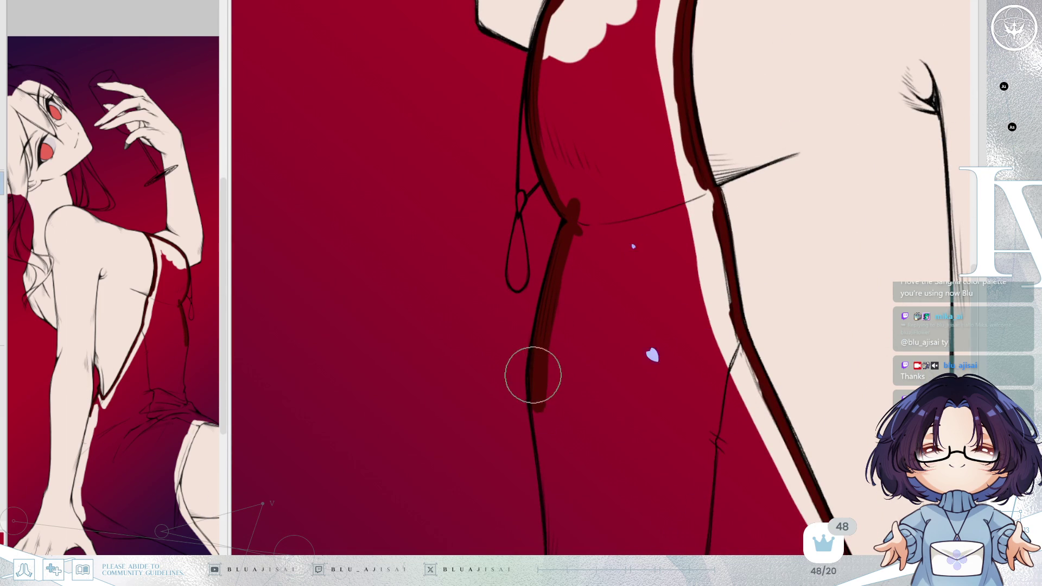
{"action": "scroll", "coordinate": [541, 423], "scroll_direction": "down", "scroll_amount": 1}
{"action": "scroll", "coordinate": [504, 286], "scroll_direction": "down", "scroll_amount": 4}
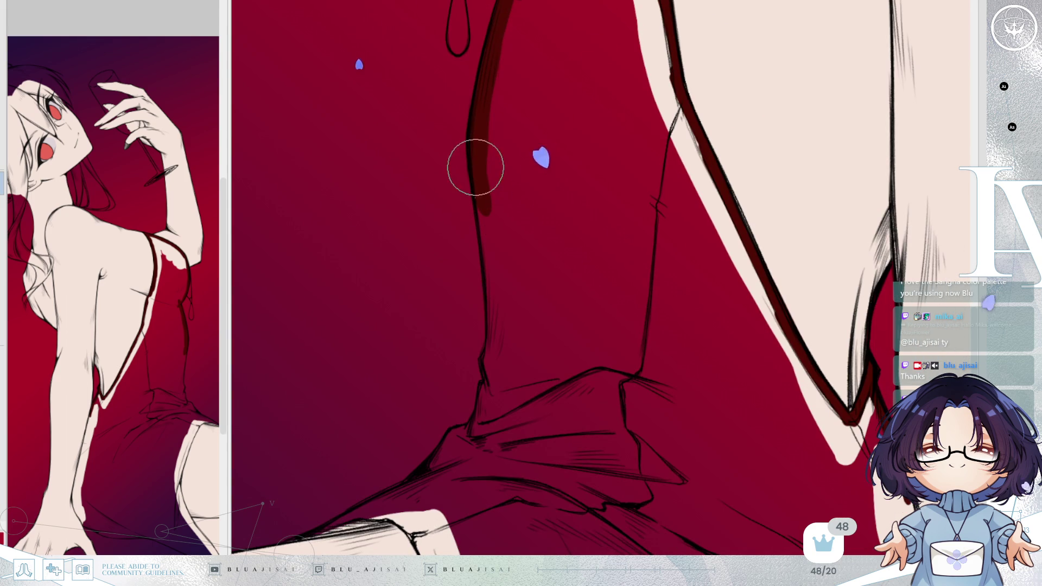
{"action": "left_click_drag", "start_coordinate": [476, 167], "coordinate": [496, 298]}
{"action": "scroll", "coordinate": [495, 298], "scroll_direction": "left", "scroll_amount": 5}
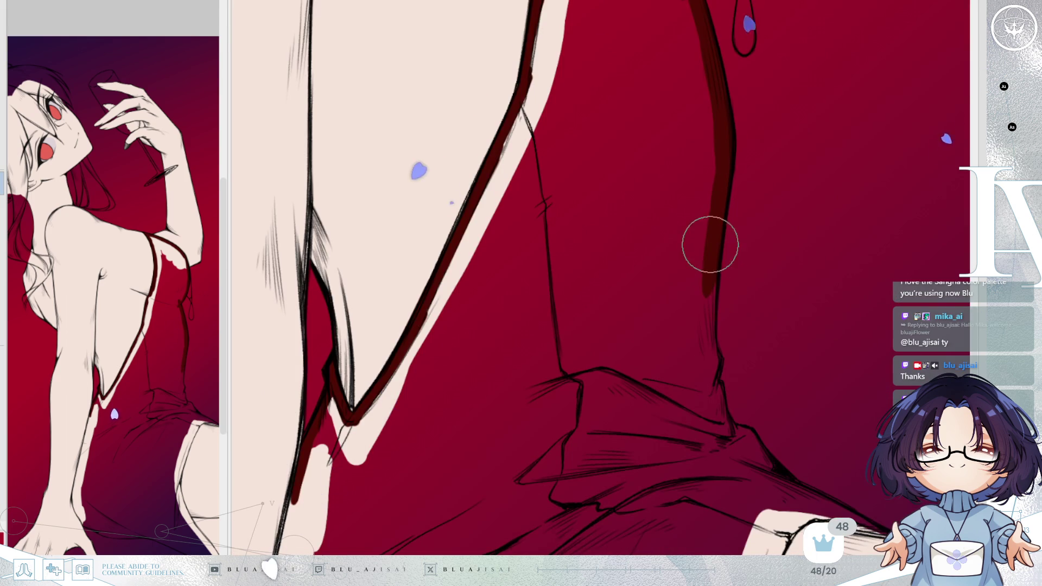
{"action": "mouse_move", "coordinate": [709, 240]}
{"action": "left_mouse_down"}
{"action": "mouse_move", "coordinate": [705, 339]}
{"action": "mouse_move", "coordinate": [705, 312]}
{"action": "left_mouse_up"}
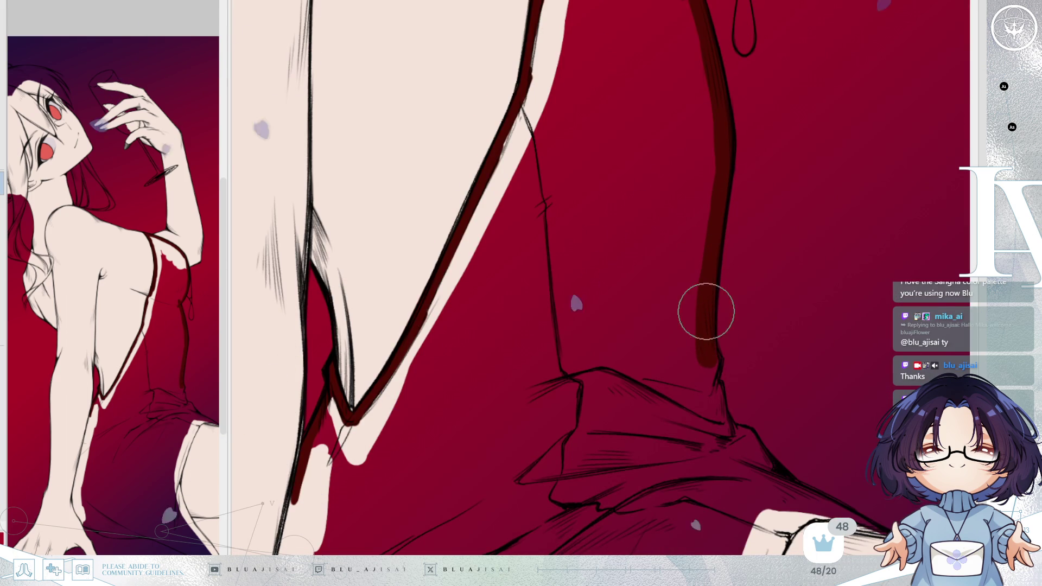
{"action": "scroll", "coordinate": [711, 321], "scroll_direction": "right", "scroll_amount": 5}
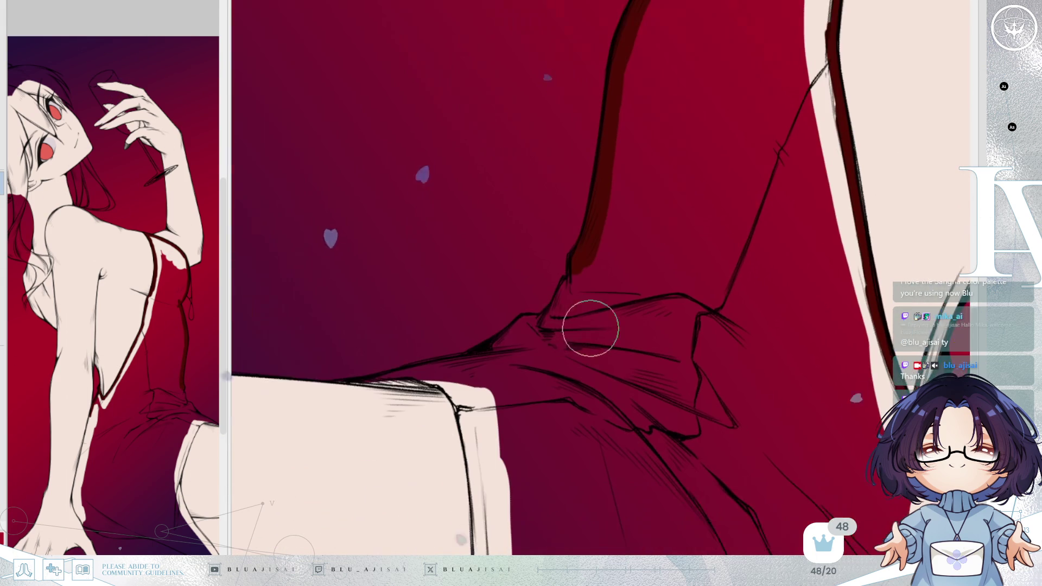
{"action": "mouse_move", "coordinate": [500, 343]}
{"action": "left_mouse_down"}
{"action": "mouse_move", "coordinate": [516, 326]}
{"action": "mouse_move", "coordinate": [540, 324]}
{"action": "left_mouse_up"}
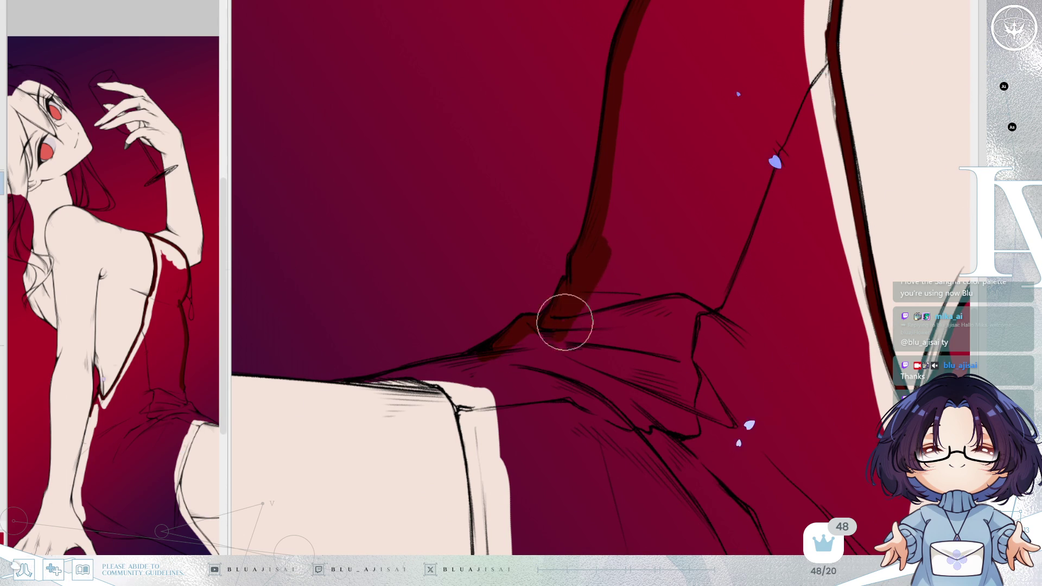
- Shade the thigh's upper edge and outline dark red and extend paint up the dress fold
{"action": "mouse_move", "coordinate": [540, 328]}
{"action": "left_mouse_down"}
{"action": "mouse_move", "coordinate": [535, 187]}
{"action": "mouse_move", "coordinate": [576, 329]}
{"action": "mouse_move", "coordinate": [499, 215]}
{"action": "left_mouse_up"}
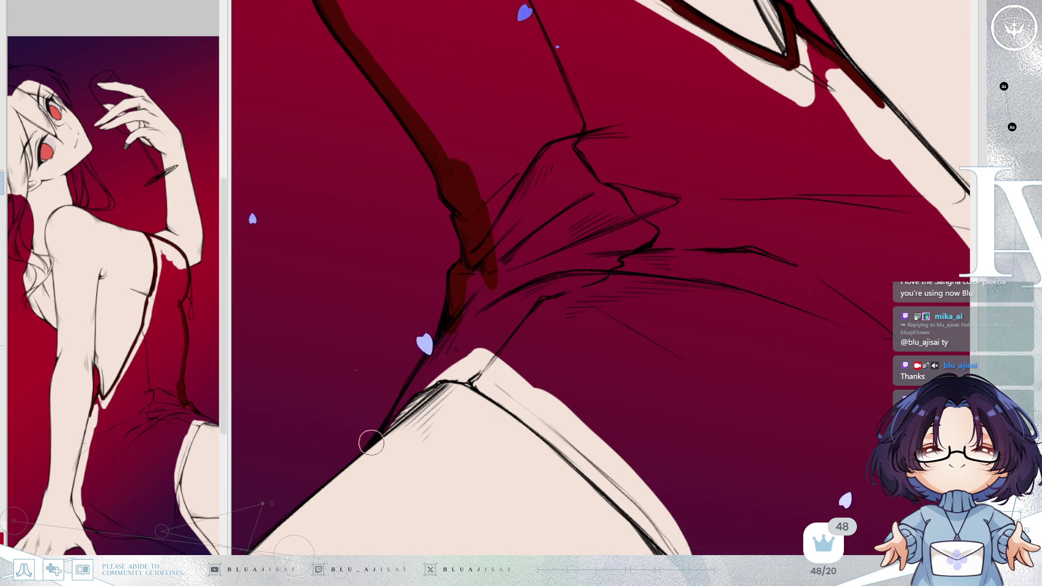
{"action": "left_click_drag", "start_coordinate": [389, 421], "coordinate": [389, 423]}
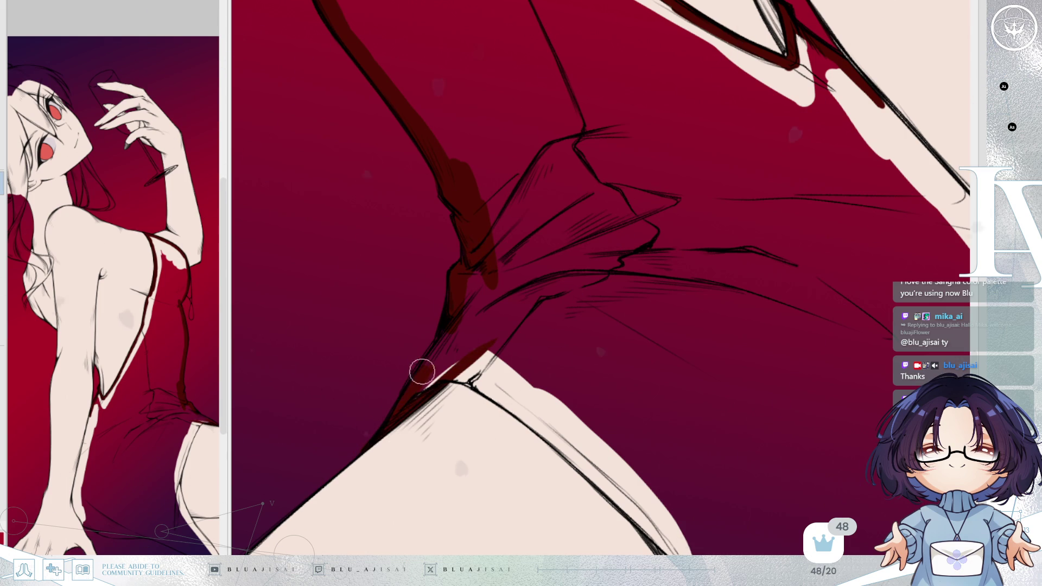
{"action": "mouse_move", "coordinate": [399, 380]}
{"action": "left_mouse_down"}
{"action": "mouse_move", "coordinate": [418, 380]}
{"action": "mouse_move", "coordinate": [462, 309]}
{"action": "left_mouse_up"}
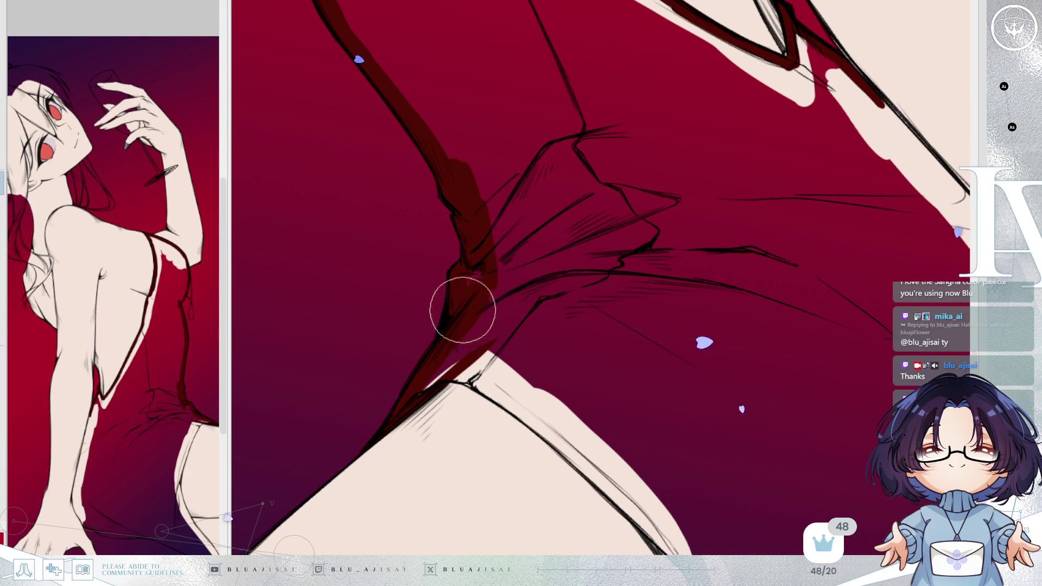
{"action": "mouse_move", "coordinate": [400, 411]}
{"action": "left_mouse_down"}
{"action": "mouse_move", "coordinate": [500, 301]}
{"action": "mouse_move", "coordinate": [516, 260]}
{"action": "mouse_move", "coordinate": [666, 176]}
{"action": "left_mouse_up"}
{"action": "key", "text": "End"}
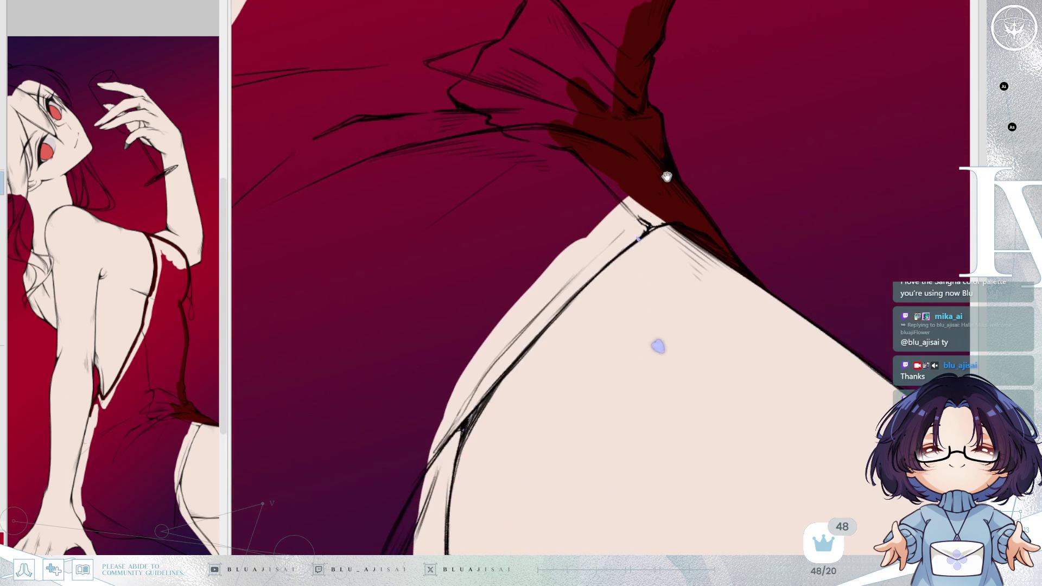
{"action": "left_click_drag", "start_coordinate": [534, 319], "coordinate": [461, 405]}
{"action": "mouse_move", "coordinate": [507, 355]}
{"action": "left_mouse_down"}
{"action": "mouse_move", "coordinate": [675, 205]}
{"action": "mouse_move", "coordinate": [464, 423]}
{"action": "mouse_move", "coordinate": [502, 408]}
{"action": "mouse_move", "coordinate": [516, 326]}
{"action": "mouse_move", "coordinate": [441, 448]}
{"action": "mouse_move", "coordinate": [500, 326]}
{"action": "mouse_move", "coordinate": [477, 372]}
{"action": "mouse_move", "coordinate": [523, 298]}
{"action": "mouse_move", "coordinate": [497, 335]}
{"action": "mouse_move", "coordinate": [570, 256]}
{"action": "mouse_move", "coordinate": [634, 220]}
{"action": "mouse_move", "coordinate": [534, 361]}
{"action": "mouse_move", "coordinate": [546, 233]}
{"action": "mouse_move", "coordinate": [500, 338]}
{"action": "mouse_move", "coordinate": [561, 327]}
{"action": "left_mouse_up"}
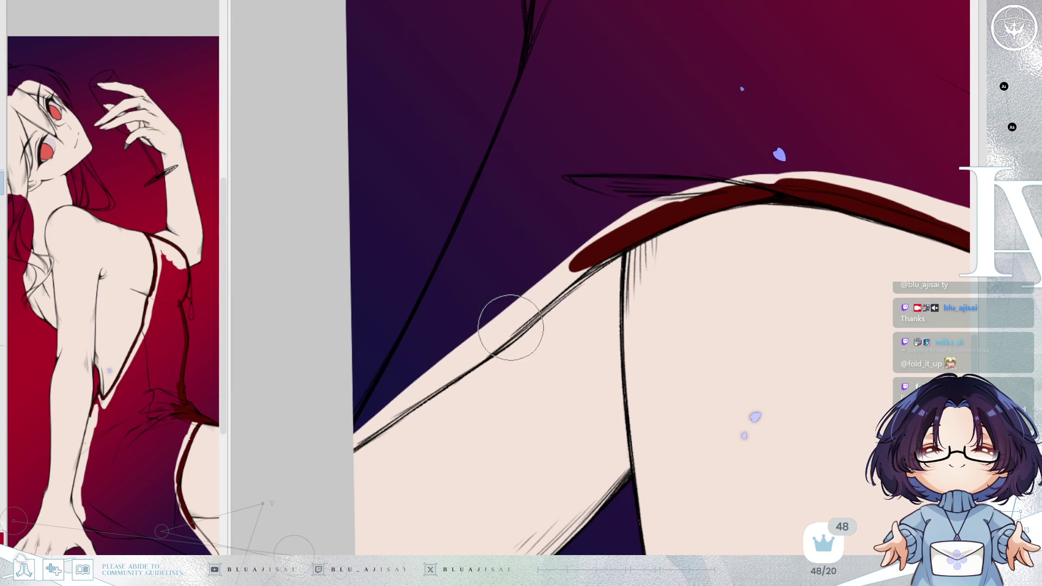
{"action": "mouse_move", "coordinate": [341, 449]}
{"action": "left_mouse_down"}
{"action": "mouse_move", "coordinate": [331, 458]}
{"action": "mouse_move", "coordinate": [477, 337]}
{"action": "mouse_move", "coordinate": [449, 374]}
{"action": "mouse_move", "coordinate": [572, 274]}
{"action": "mouse_move", "coordinate": [537, 298]}
{"action": "mouse_move", "coordinate": [668, 219]}
{"action": "left_mouse_up"}
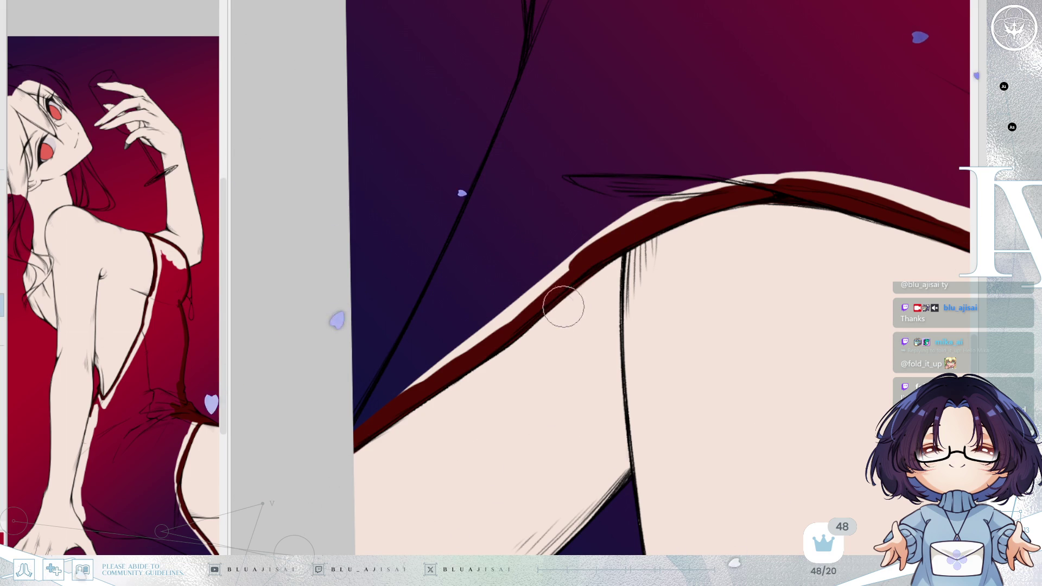
- Add dark red strokes along the dress fold and its right edge, extending upward
{"action": "key", "text": "Delete"}
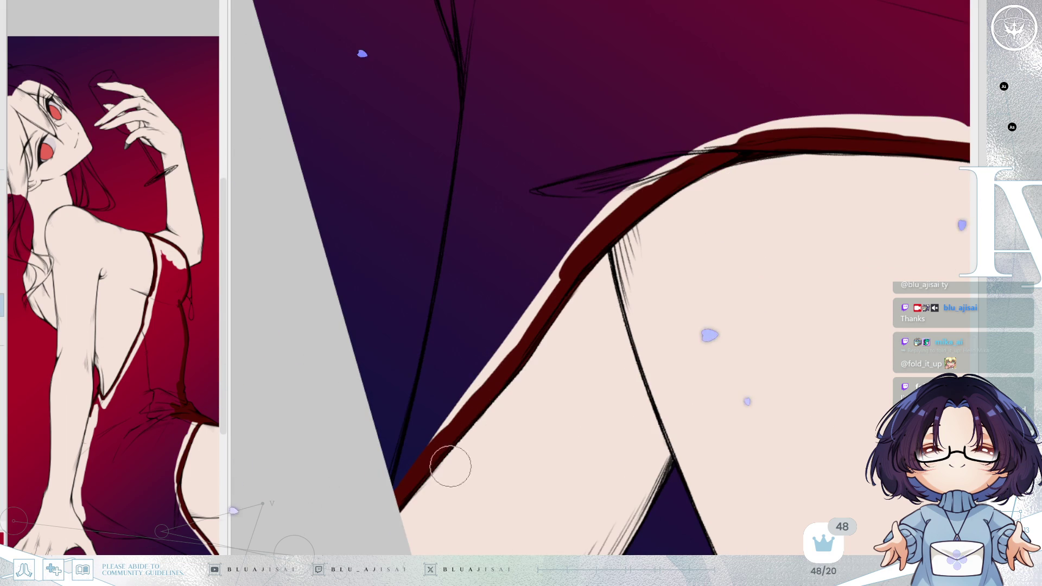
{"action": "key", "text": "End"}
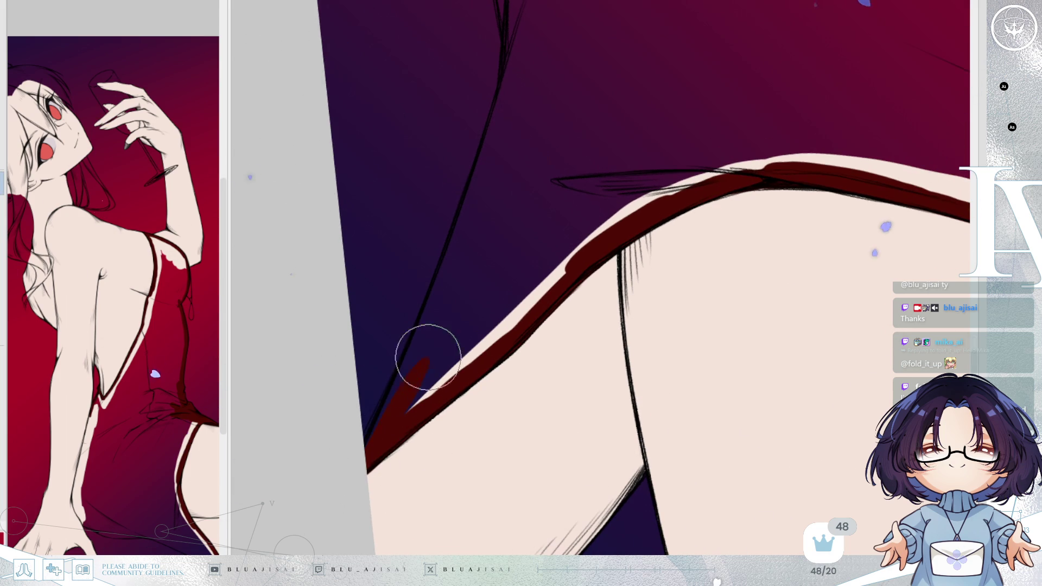
{"action": "key", "text": "End"}
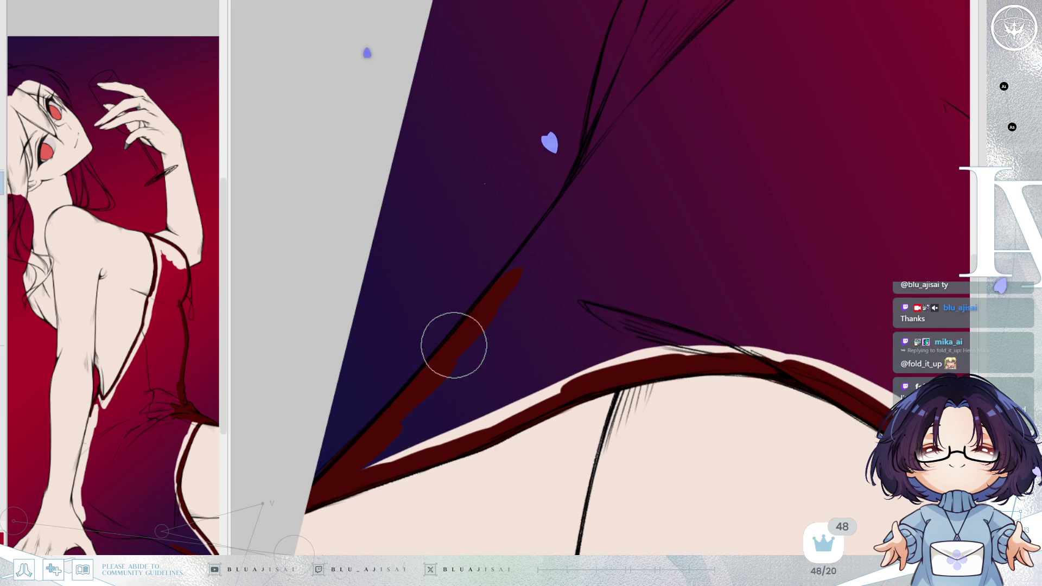
{"action": "scroll", "coordinate": [431, 407], "scroll_direction": "up", "scroll_amount": 3}
{"action": "scroll", "coordinate": [424, 431], "scroll_direction": "up", "scroll_amount": 2}
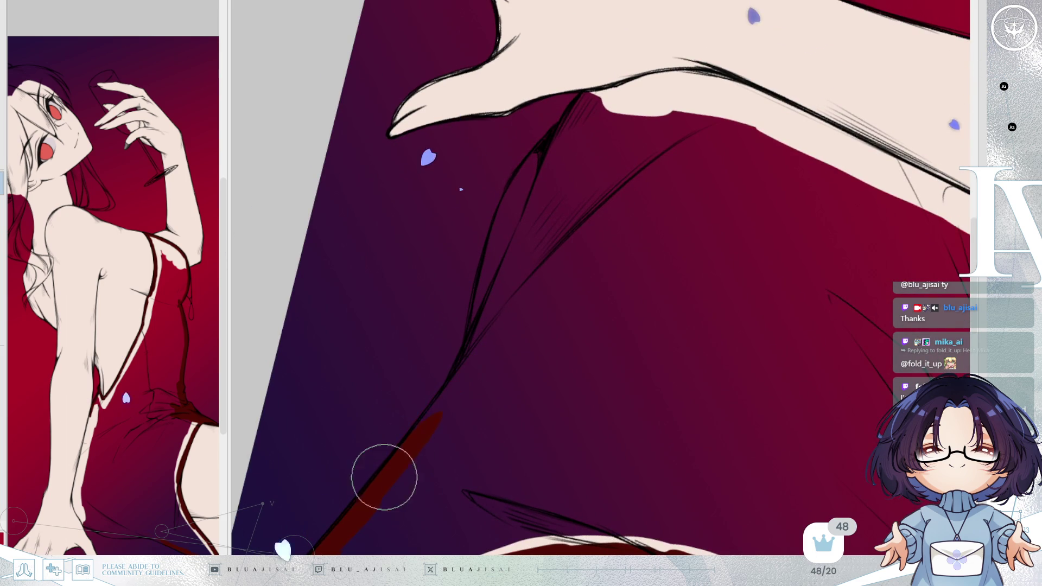
{"action": "key", "text": "End"}
{"action": "left_click_drag", "start_coordinate": [461, 448], "coordinate": [501, 289]}
{"action": "mouse_move", "coordinate": [511, 190]}
{"action": "left_mouse_down"}
{"action": "mouse_move", "coordinate": [512, 144]}
{"action": "mouse_move", "coordinate": [483, 262]}
{"action": "mouse_move", "coordinate": [480, 237]}
{"action": "mouse_move", "coordinate": [481, 414]}
{"action": "mouse_move", "coordinate": [477, 336]}
{"action": "left_mouse_up"}
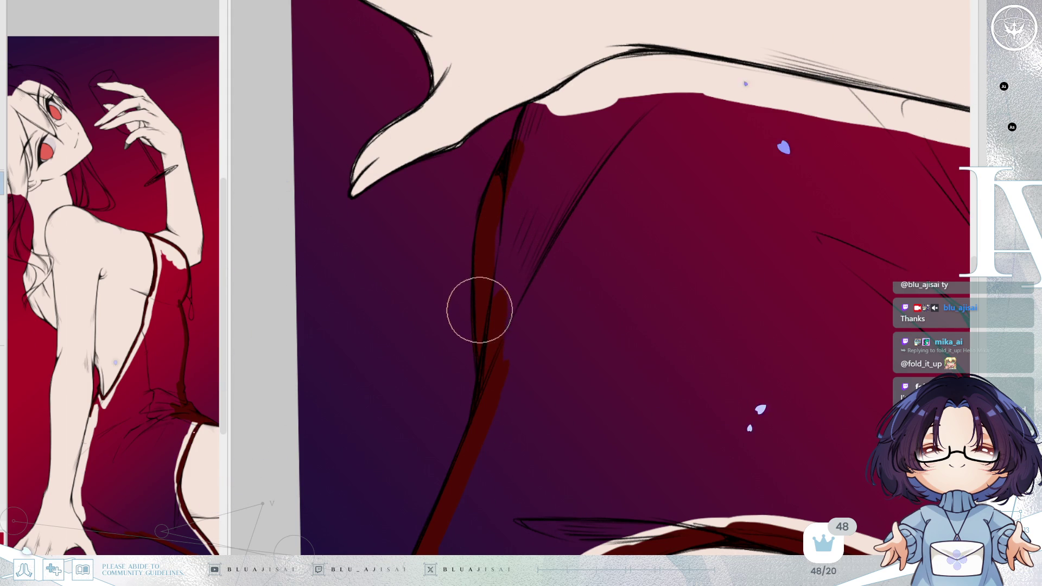
{"action": "mouse_move", "coordinate": [480, 321]}
{"action": "left_mouse_down"}
{"action": "mouse_move", "coordinate": [484, 397]}
{"action": "mouse_move", "coordinate": [528, 287]}
{"action": "left_mouse_up"}
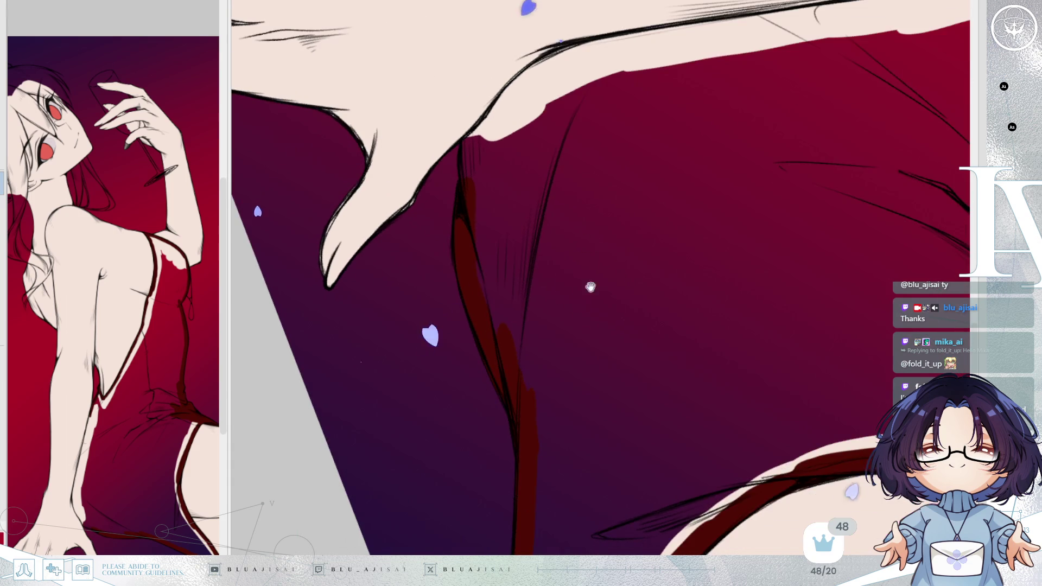
{"action": "mouse_move", "coordinate": [442, 263]}
{"action": "left_mouse_down"}
{"action": "mouse_move", "coordinate": [440, 283]}
{"action": "mouse_move", "coordinate": [465, 198]}
{"action": "mouse_move", "coordinate": [508, 151]}
{"action": "mouse_move", "coordinate": [492, 163]}
{"action": "mouse_move", "coordinate": [570, 115]}
{"action": "mouse_move", "coordinate": [651, 90]}
{"action": "mouse_move", "coordinate": [721, 46]}
{"action": "left_mouse_up"}
- Paint dark red along the arm's lower contour, then bring the thigh and dress back into view
{"action": "key", "text": "Delete"}
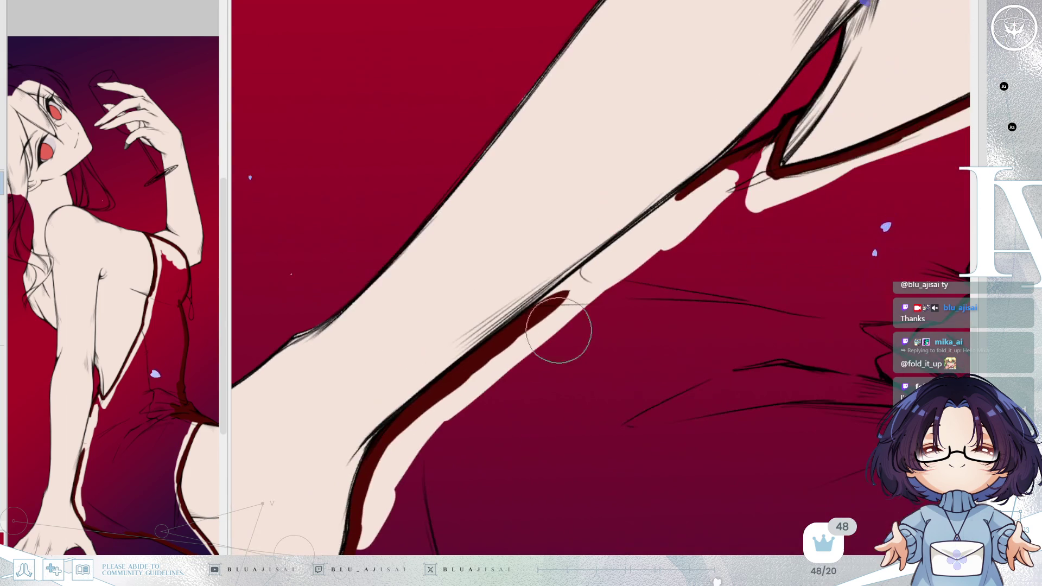
{"action": "left_click_drag", "start_coordinate": [622, 241], "coordinate": [656, 219]}
{"action": "left_click_drag", "start_coordinate": [656, 218], "coordinate": [595, 260]}
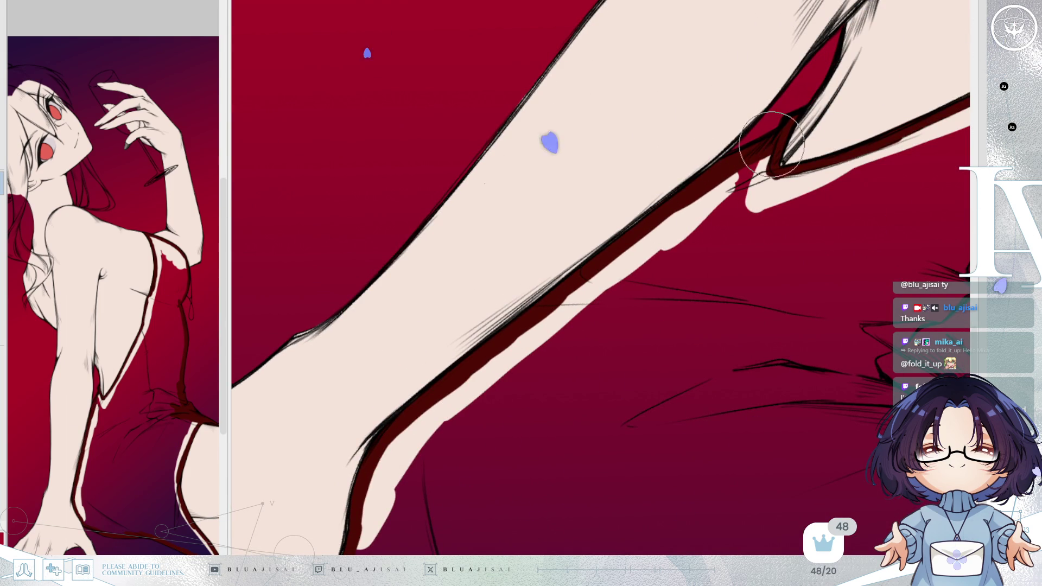
{"action": "mouse_move", "coordinate": [693, 441]}
{"action": "left_mouse_down"}
{"action": "mouse_move", "coordinate": [657, 319]}
{"action": "mouse_move", "coordinate": [670, 282]}
{"action": "mouse_move", "coordinate": [707, 313]}
{"action": "left_mouse_up"}
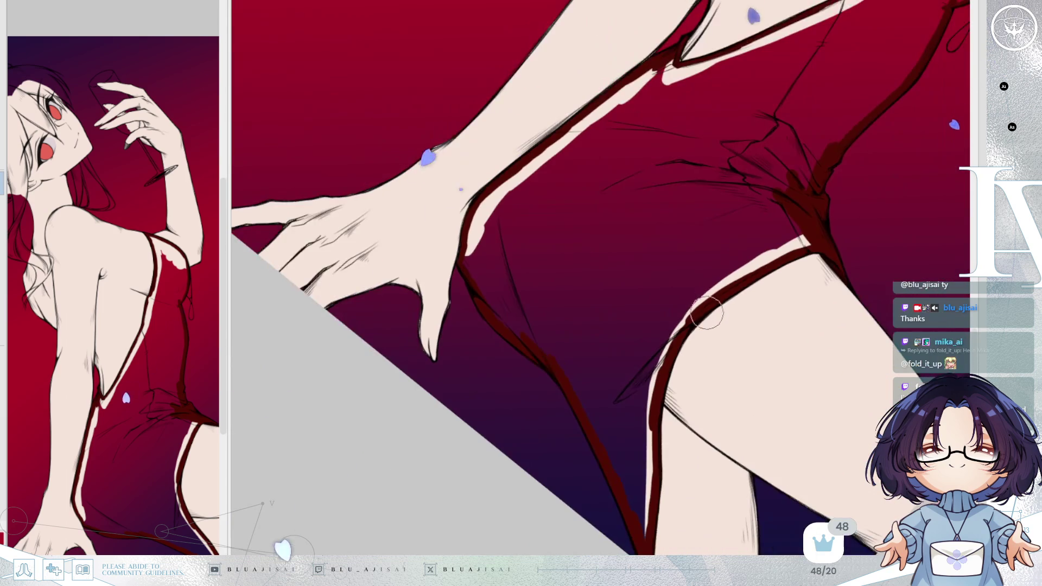
{"action": "key", "text": "minus"}
{"action": "key", "text": "minus"}
{"action": "key", "text": "minus"}
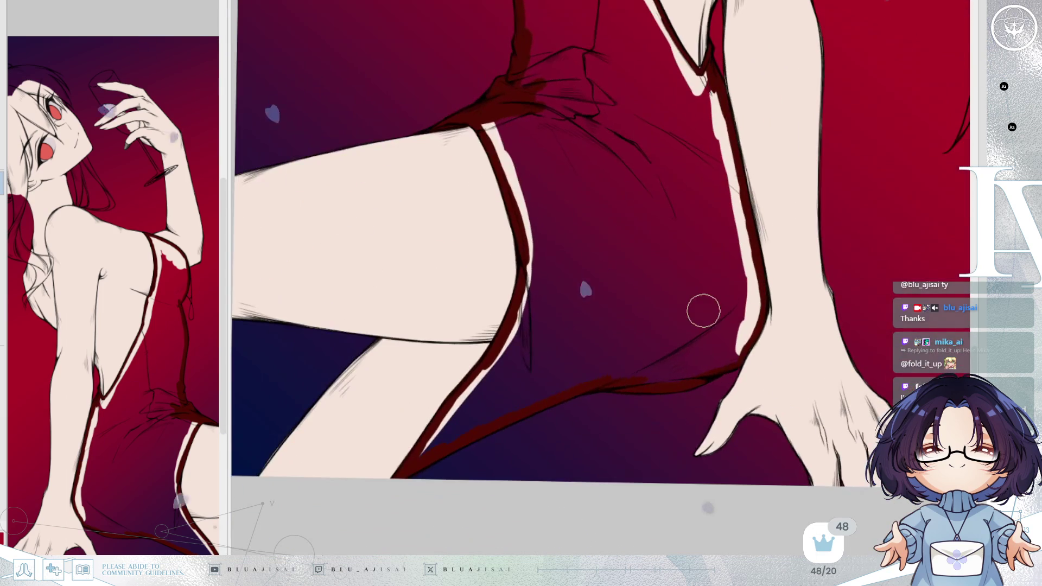
{"action": "scroll", "coordinate": [733, 283], "scroll_direction": "down", "scroll_amount": 1}
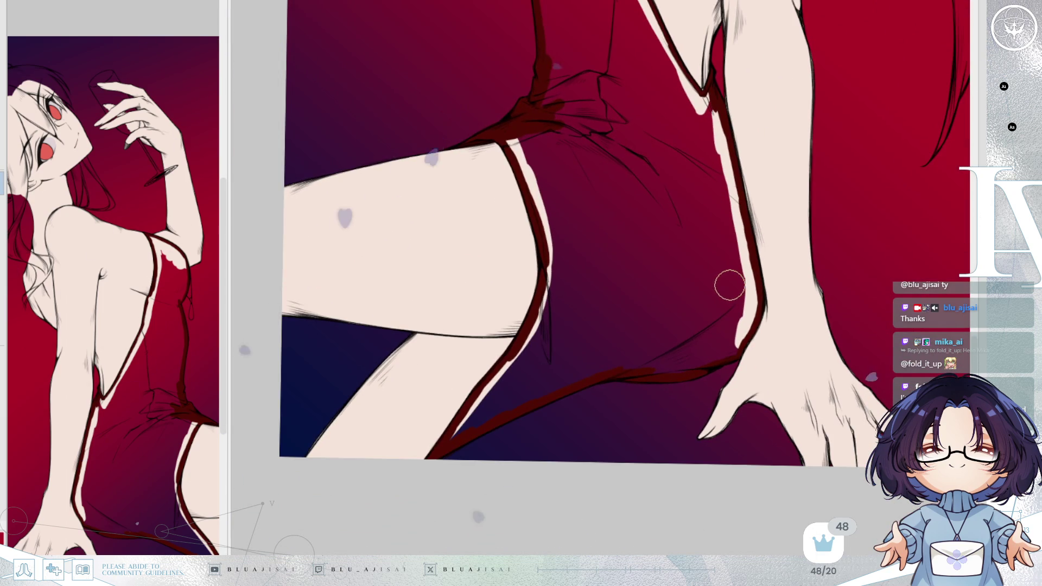
{"action": "scroll", "coordinate": [729, 284], "scroll_direction": "down", "scroll_amount": 1}
{"action": "left_click_drag", "start_coordinate": [728, 283], "coordinate": [762, 313]}
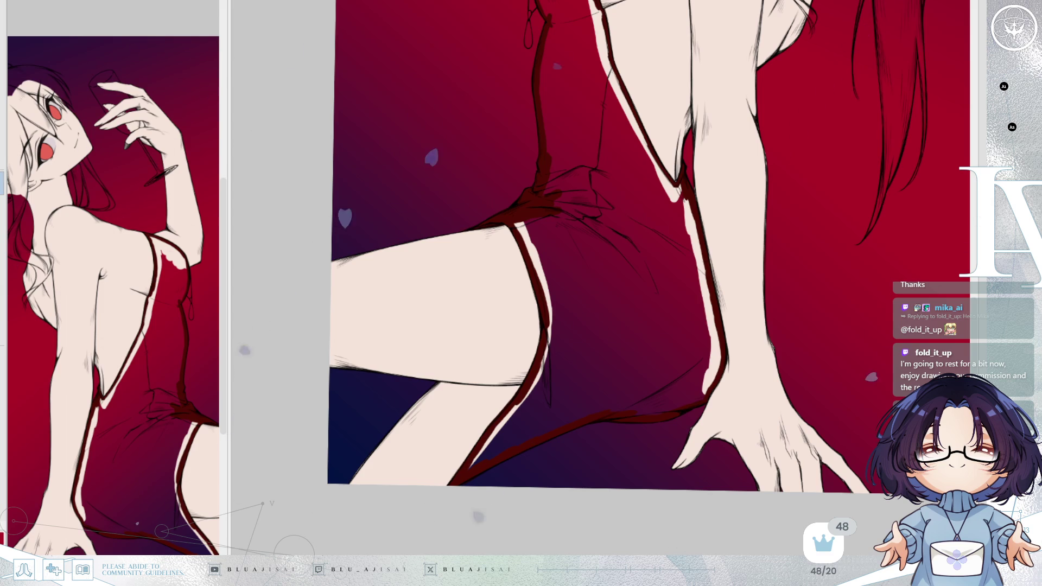
- Magic-wand the dress minus the border, paint it solid dark red, then deselect
{"action": "key", "text": "ctrl+0"}
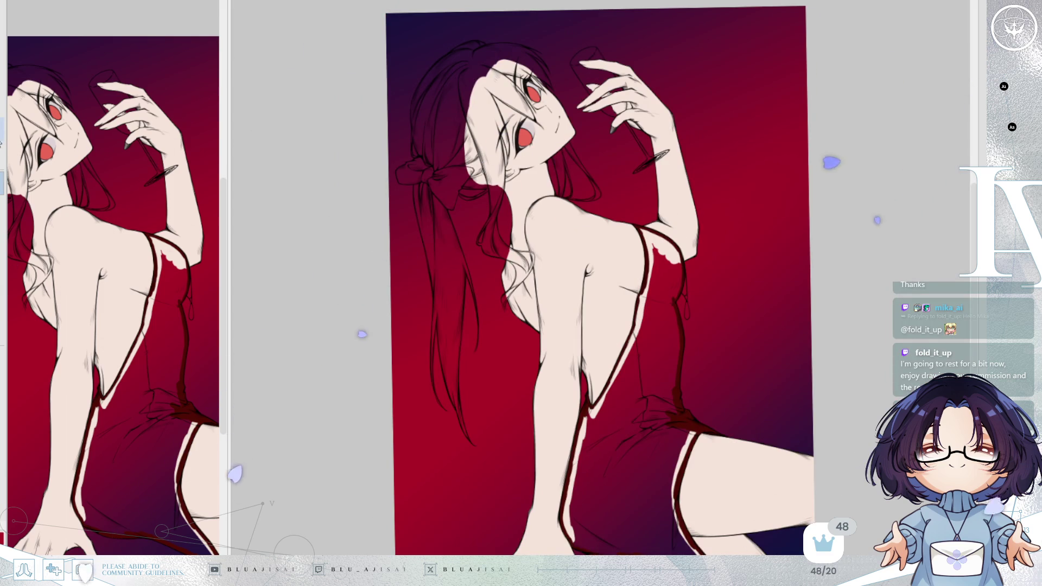
{"action": "left_click", "coordinate": [682, 397]}
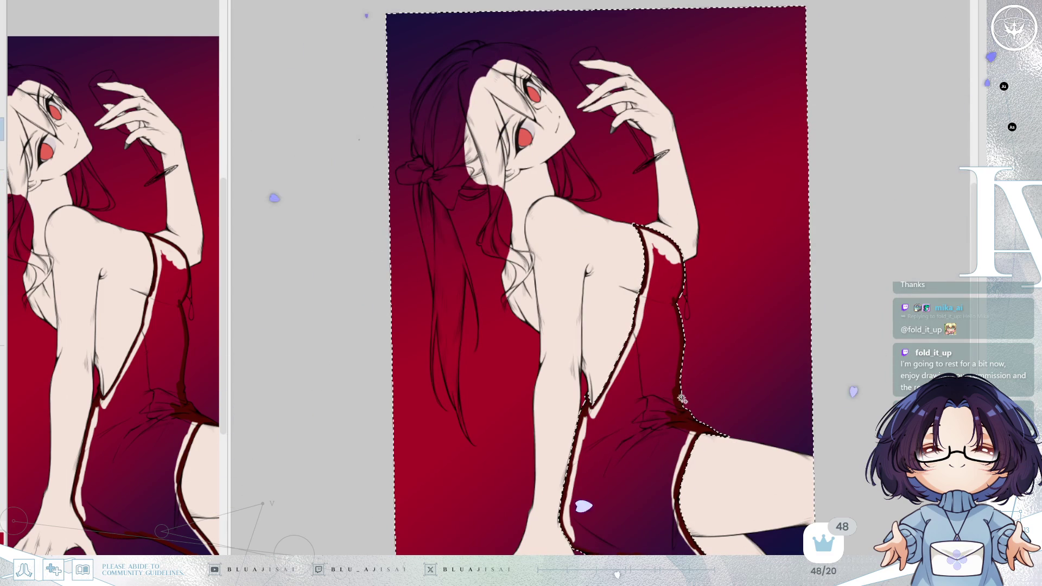
{"action": "left_click", "coordinate": [668, 203], "text": "alt"}
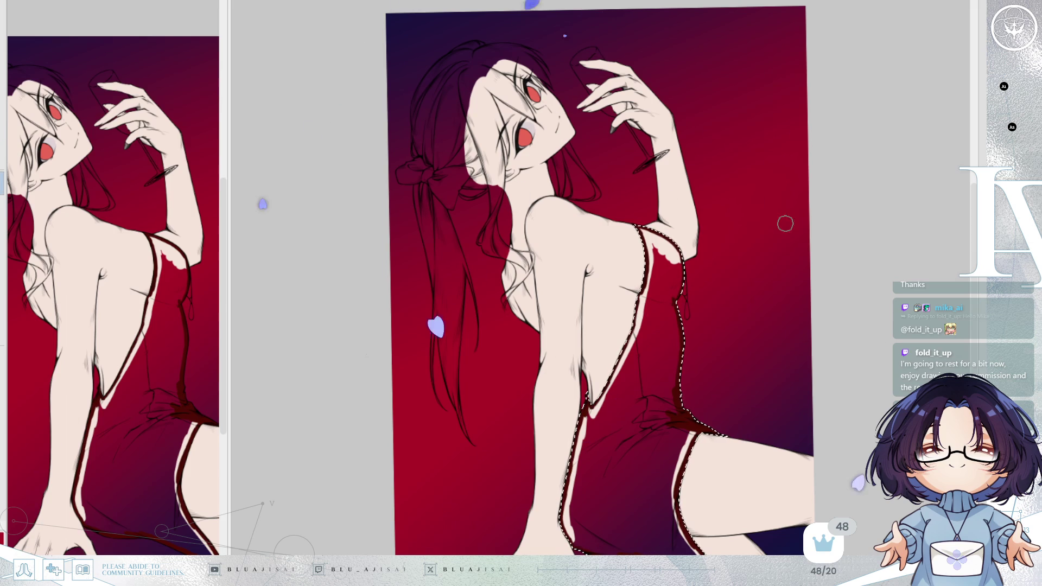
{"action": "mouse_move", "coordinate": [633, 267]}
{"action": "left_mouse_down"}
{"action": "mouse_move", "coordinate": [570, 435]}
{"action": "mouse_move", "coordinate": [733, 581]}
{"action": "left_mouse_up"}
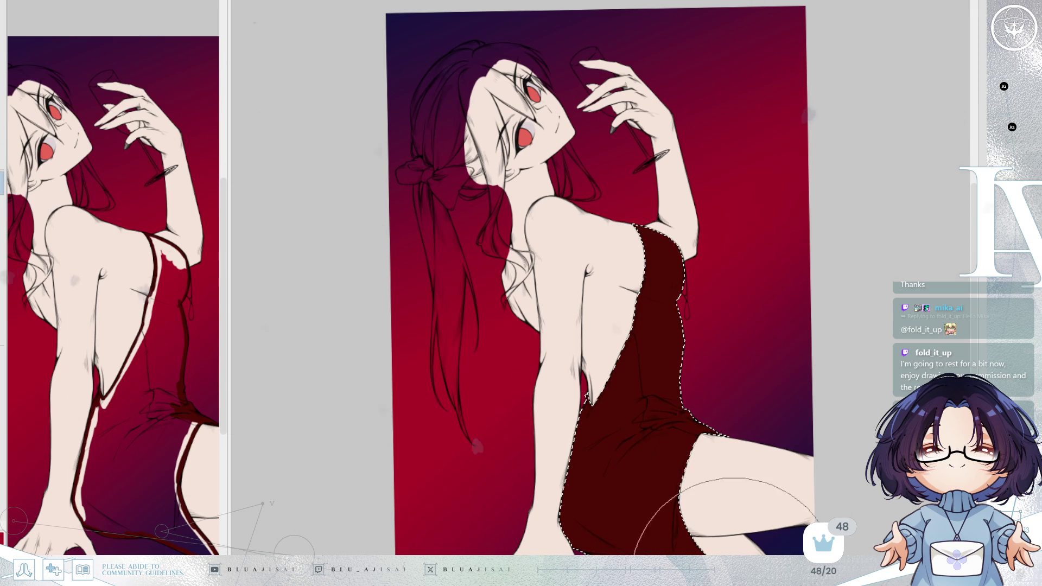
{"action": "key", "text": "ctrl+d"}
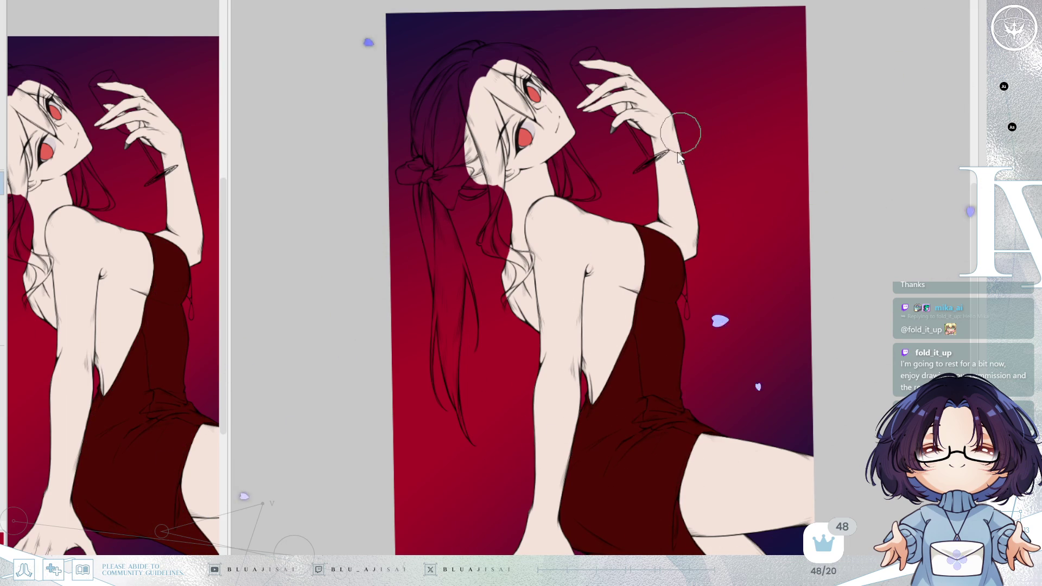
{"action": "scroll", "coordinate": [554, 48], "scroll_direction": "up", "scroll_amount": 2}
{"action": "scroll", "coordinate": [433, 145], "scroll_direction": "up", "scroll_amount": 2}
{"action": "scroll", "coordinate": [488, 244], "scroll_direction": "up", "scroll_amount": 2}
{"action": "scroll", "coordinate": [447, 330], "scroll_direction": "up", "scroll_amount": 2}
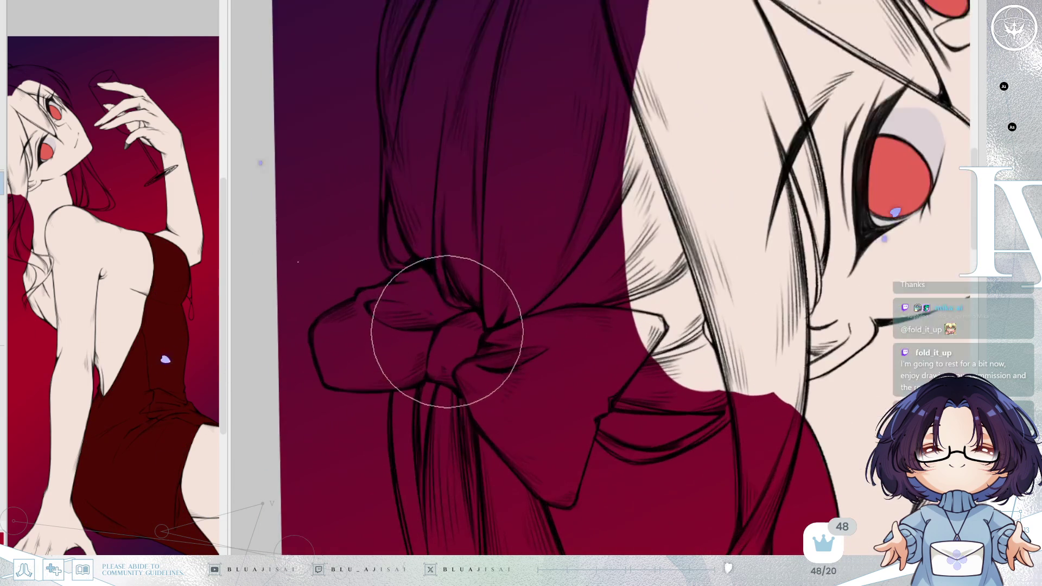
{"action": "scroll", "coordinate": [330, 357], "scroll_direction": "up", "scroll_amount": 1}
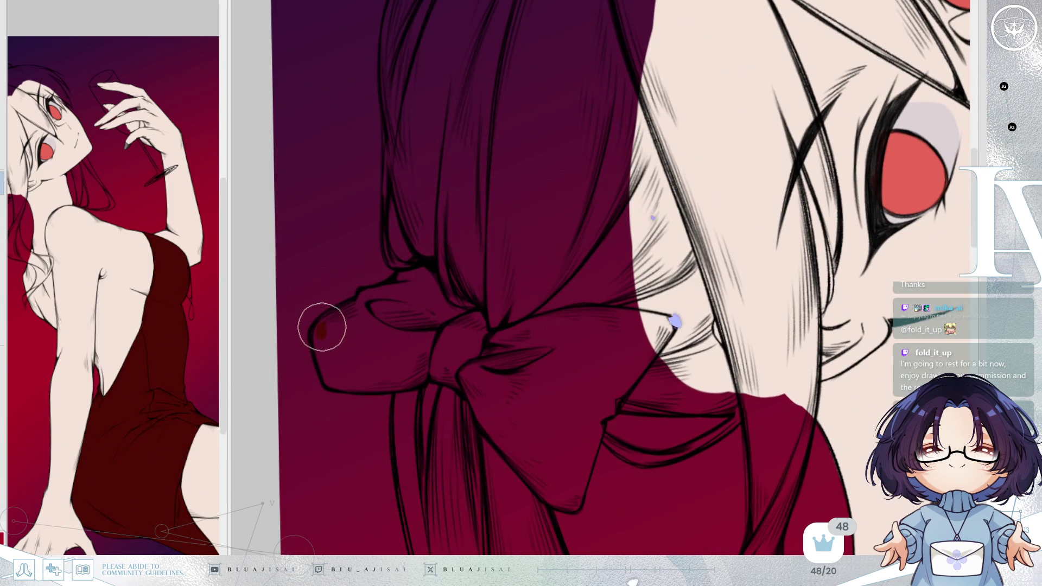
{"action": "scroll", "coordinate": [323, 326], "scroll_direction": "up", "scroll_amount": 1}
{"action": "scroll", "coordinate": [316, 333], "scroll_direction": "up", "scroll_amount": 1}
- Paint dark red along the bow's left and lower edges and up from the knot
{"action": "mouse_move", "coordinate": [349, 305]}
{"action": "left_mouse_down"}
{"action": "mouse_move", "coordinate": [423, 261]}
{"action": "mouse_move", "coordinate": [423, 284]}
{"action": "mouse_move", "coordinate": [465, 336]}
{"action": "mouse_move", "coordinate": [602, 330]}
{"action": "left_mouse_up"}
{"action": "left_click_drag", "start_coordinate": [320, 348], "coordinate": [348, 396]}
{"action": "key", "text": "Delete"}
{"action": "mouse_move", "coordinate": [446, 479]}
{"action": "left_mouse_down"}
{"action": "mouse_move", "coordinate": [451, 468]}
{"action": "mouse_move", "coordinate": [431, 486]}
{"action": "mouse_move", "coordinate": [500, 433]}
{"action": "mouse_move", "coordinate": [526, 431]}
{"action": "mouse_move", "coordinate": [500, 415]}
{"action": "mouse_move", "coordinate": [458, 424]}
{"action": "mouse_move", "coordinate": [426, 405]}
{"action": "mouse_move", "coordinate": [383, 433]}
{"action": "left_mouse_up"}
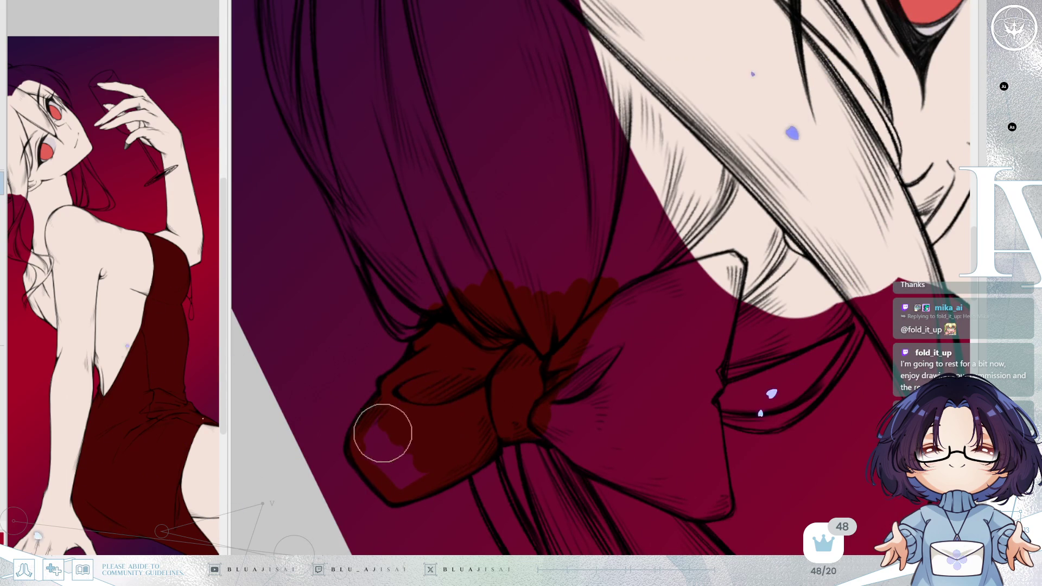
{"action": "key", "text": "Delete"}
{"action": "key", "text": "Delete"}
{"action": "mouse_move", "coordinate": [624, 366]}
{"action": "left_mouse_down"}
{"action": "mouse_move", "coordinate": [594, 331]}
{"action": "mouse_move", "coordinate": [593, 298]}
{"action": "mouse_move", "coordinate": [642, 231]}
{"action": "left_mouse_up"}
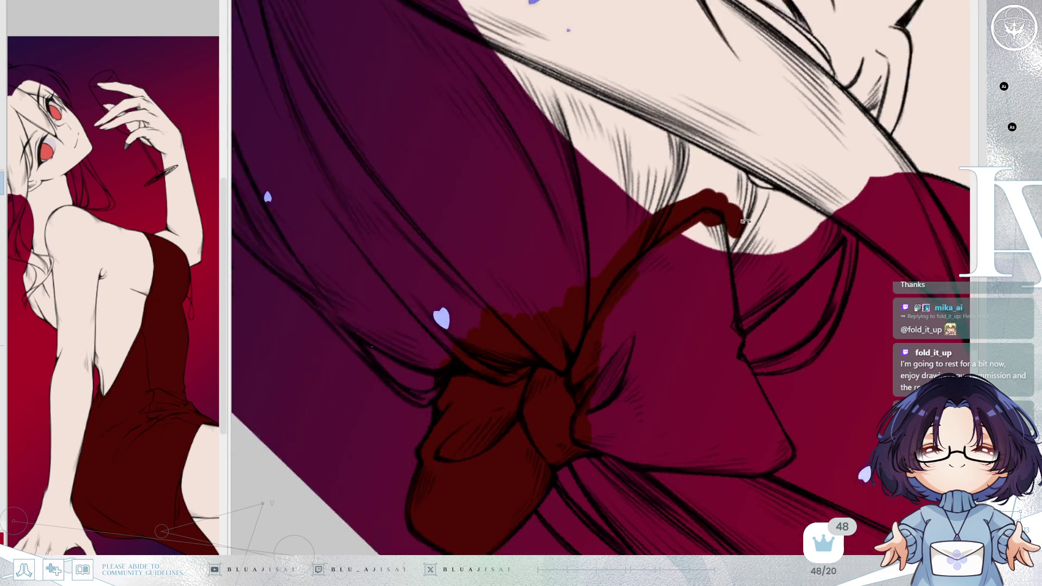
- Colour the bow's trailing ribbon dark red from its end to the knot
{"action": "key", "text": "Delete"}
{"action": "key", "text": "Insert"}
{"action": "key", "text": "Delete"}
{"action": "mouse_move", "coordinate": [466, 281]}
{"action": "left_mouse_down"}
{"action": "mouse_move", "coordinate": [474, 365]}
{"action": "mouse_move", "coordinate": [481, 358]}
{"action": "left_mouse_up"}
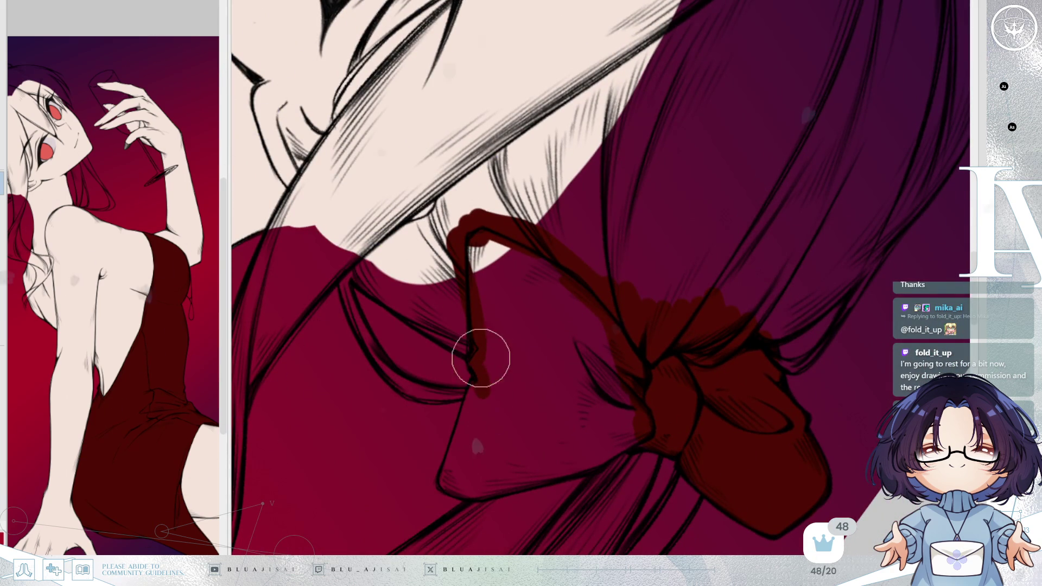
{"action": "key", "text": "Delete"}
{"action": "left_click_drag", "start_coordinate": [507, 437], "coordinate": [512, 519]}
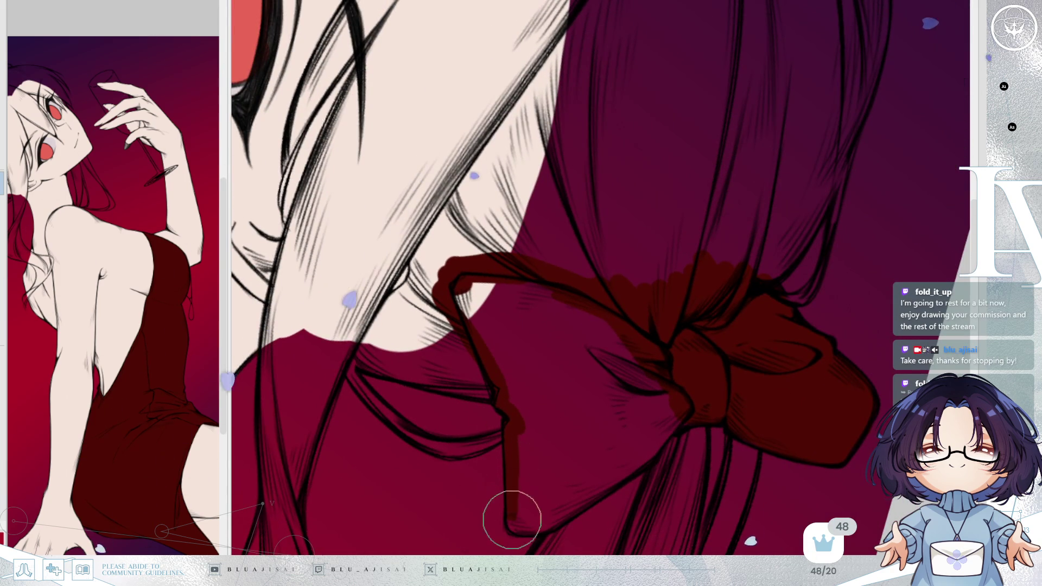
{"action": "scroll", "coordinate": [558, 320], "scroll_direction": "down", "scroll_amount": 2}
{"action": "mouse_move", "coordinate": [499, 397]}
{"action": "left_mouse_down"}
{"action": "mouse_move", "coordinate": [545, 391]}
{"action": "mouse_move", "coordinate": [671, 295]}
{"action": "left_mouse_up"}
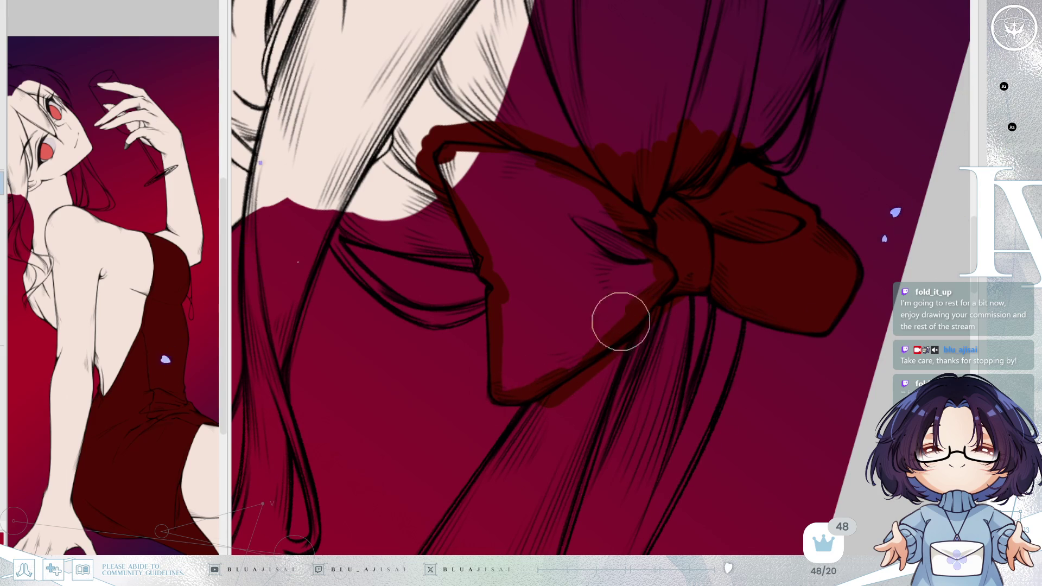
- Fill the upper bow loop with a larger brush and return the view upright over the figure
{"action": "key", "text": "bracketright"}
{"action": "mouse_move", "coordinate": [448, 160]}
{"action": "left_mouse_down"}
{"action": "mouse_move", "coordinate": [500, 256]}
{"action": "mouse_move", "coordinate": [515, 332]}
{"action": "mouse_move", "coordinate": [542, 374]}
{"action": "mouse_move", "coordinate": [642, 241]}
{"action": "mouse_move", "coordinate": [594, 205]}
{"action": "mouse_move", "coordinate": [495, 168]}
{"action": "mouse_move", "coordinate": [533, 237]}
{"action": "mouse_move", "coordinate": [529, 326]}
{"action": "mouse_move", "coordinate": [623, 233]}
{"action": "left_mouse_up"}
{"action": "scroll", "coordinate": [711, 280], "scroll_direction": "down", "scroll_amount": 2}
{"action": "scroll", "coordinate": [771, 271], "scroll_direction": "down", "scroll_amount": 2}
{"action": "scroll", "coordinate": [771, 271], "scroll_direction": "down", "scroll_amount": 2}
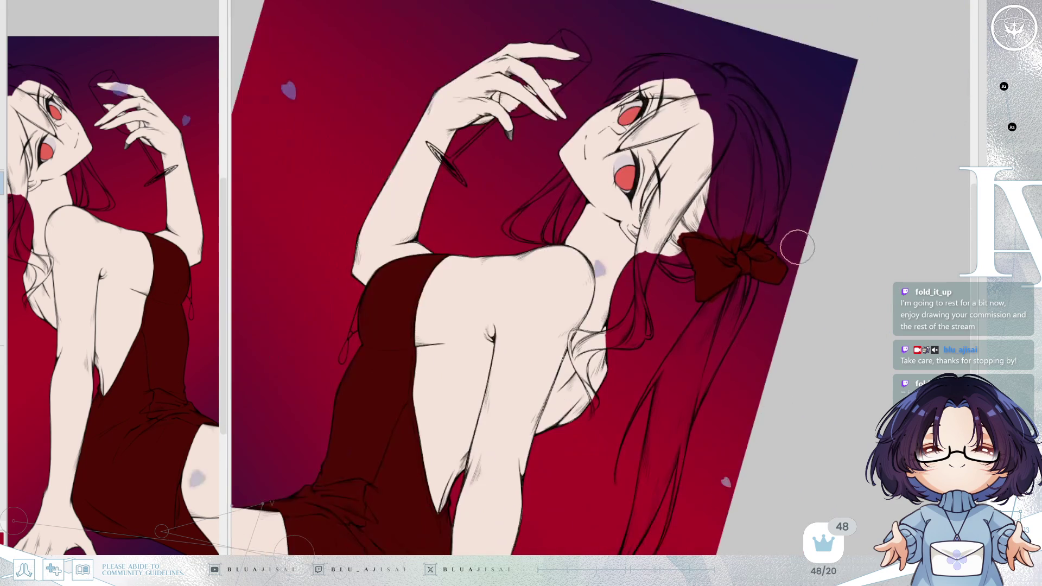
{"action": "key", "text": "End"}
{"action": "key", "text": "End"}
{"action": "key", "text": "Insert"}
{"action": "scroll", "coordinate": [785, 253], "scroll_direction": "up", "scroll_amount": 2}
{"action": "scroll", "coordinate": [785, 253], "scroll_direction": "down", "scroll_amount": 1}
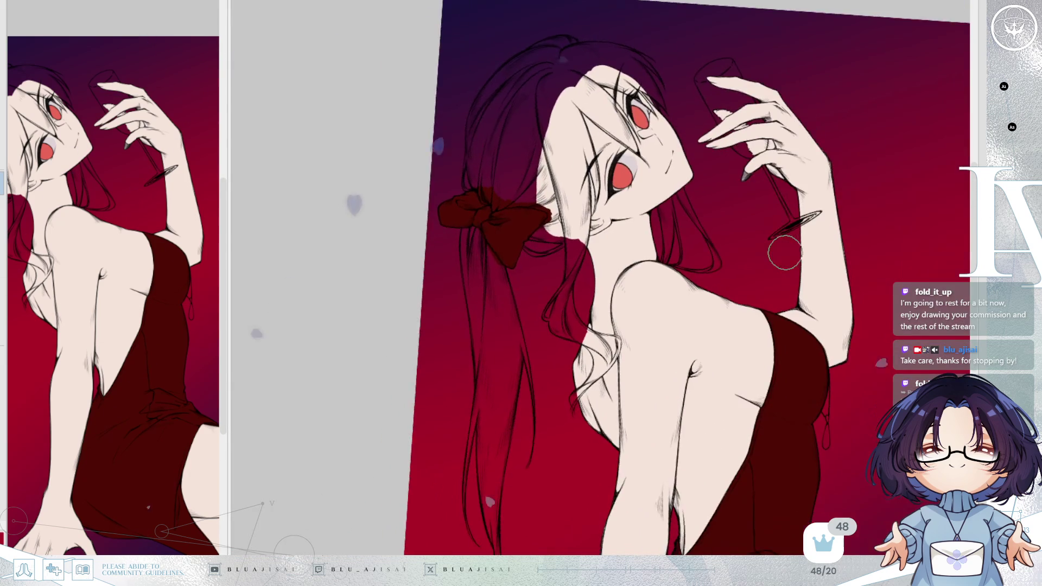
{"action": "key", "text": "Home"}
{"action": "scroll", "coordinate": [851, 326], "scroll_direction": "down", "scroll_amount": 1}
{"action": "scroll", "coordinate": [850, 326], "scroll_direction": "down", "scroll_amount": 1}
{"action": "left_click_drag", "start_coordinate": [850, 325], "coordinate": [814, 269]}
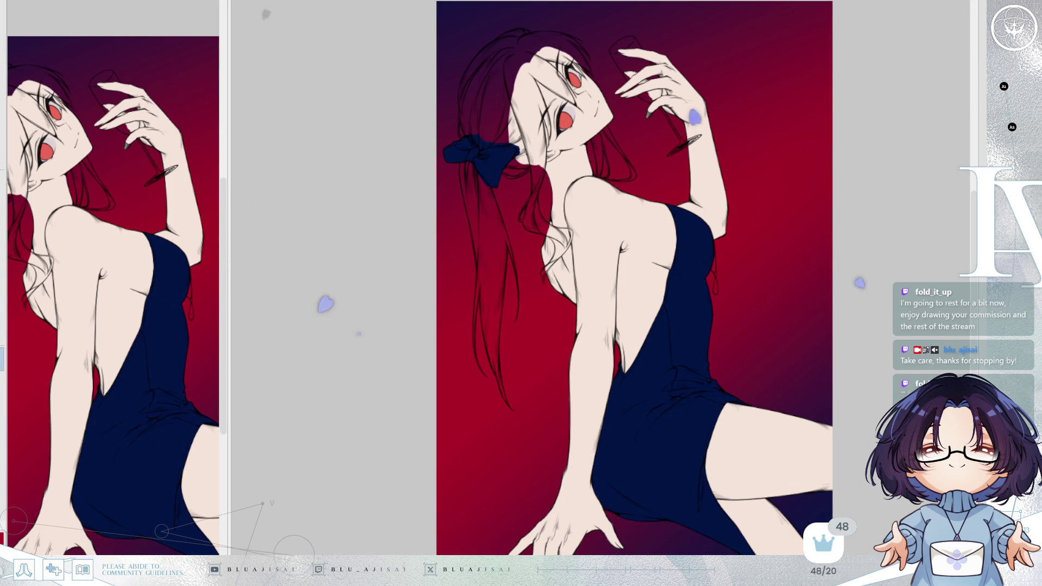
- Check the white-haired character reference sheet and return to the artwork
{"action": "key", "text": "ctrl+Tab"}
{"action": "scroll", "coordinate": [753, 451], "scroll_direction": "down", "scroll_amount": 2}
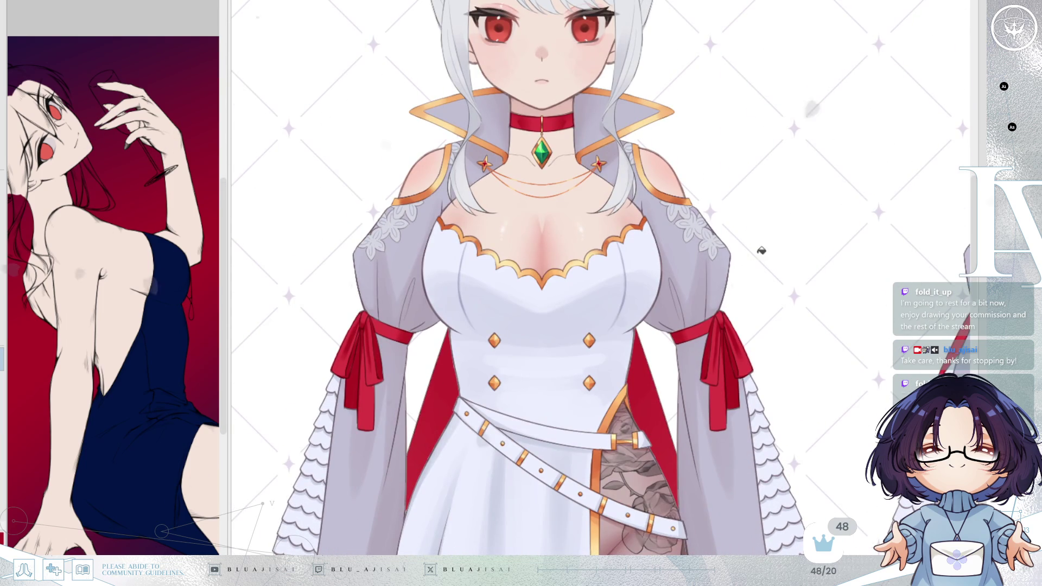
{"action": "scroll", "coordinate": [753, 451], "scroll_direction": "down", "scroll_amount": 1}
{"action": "left_click_drag", "start_coordinate": [569, 310], "coordinate": [521, 240]}
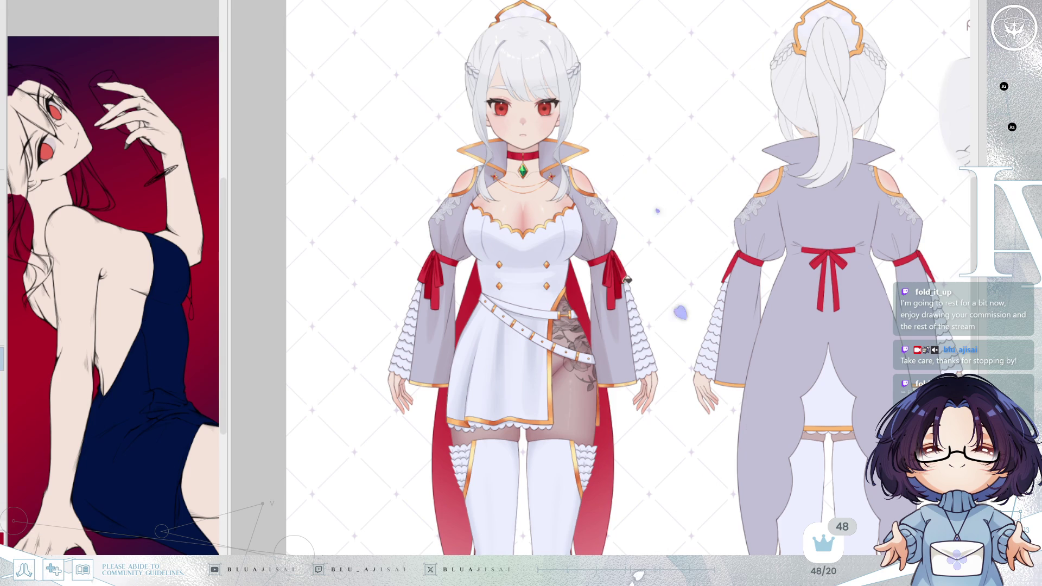
{"action": "key", "text": "ctrl+Tab"}
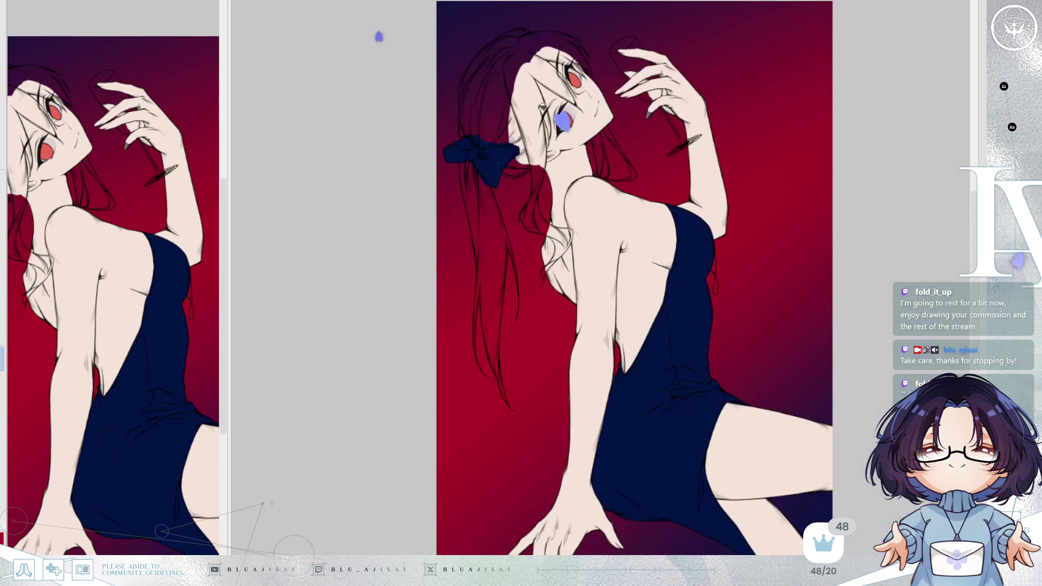
- Test lavender, black, dark red and dark brown on the dress and bow, ending on black
{"action": "left_click", "coordinate": [738, 242]}
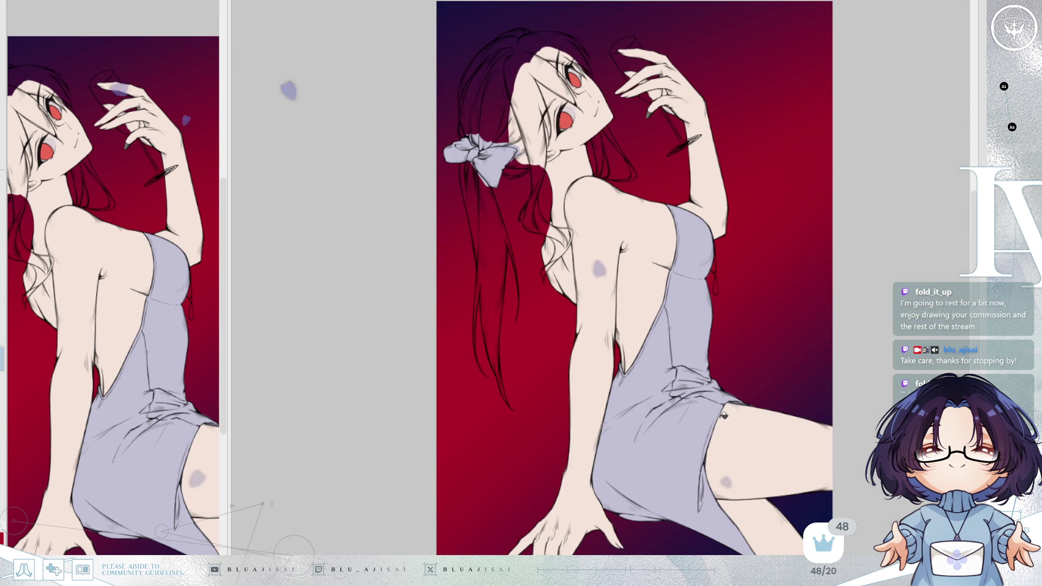
{"action": "left_click", "coordinate": [724, 416]}
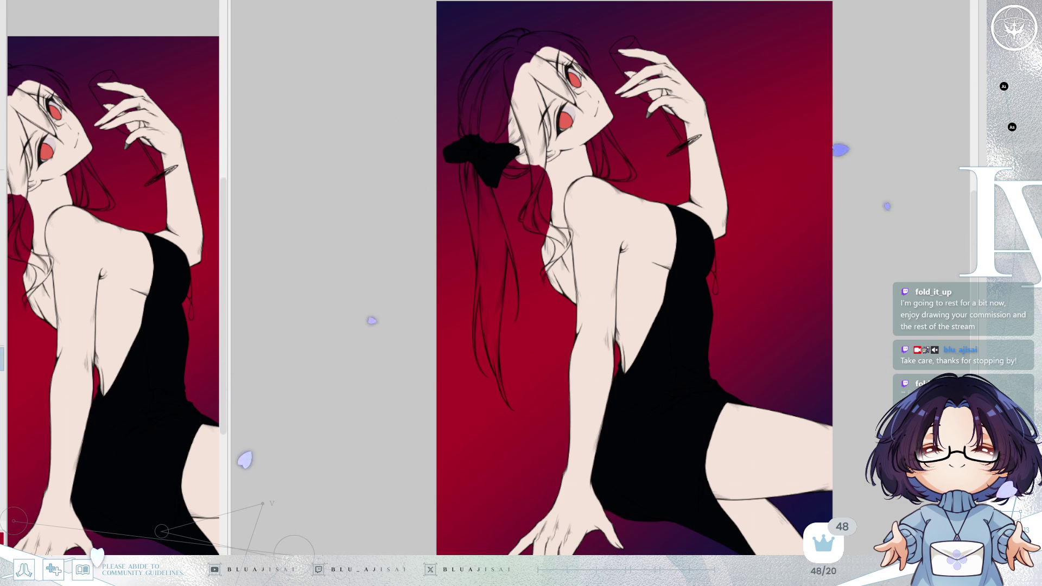
{"action": "left_click", "coordinate": [730, 440]}
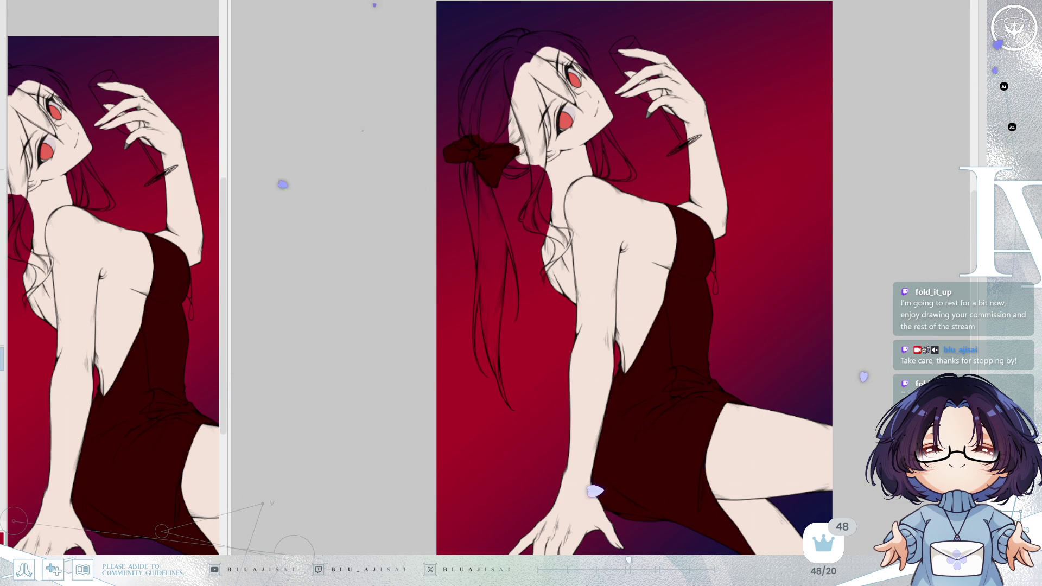
{"action": "left_click", "coordinate": [773, 392]}
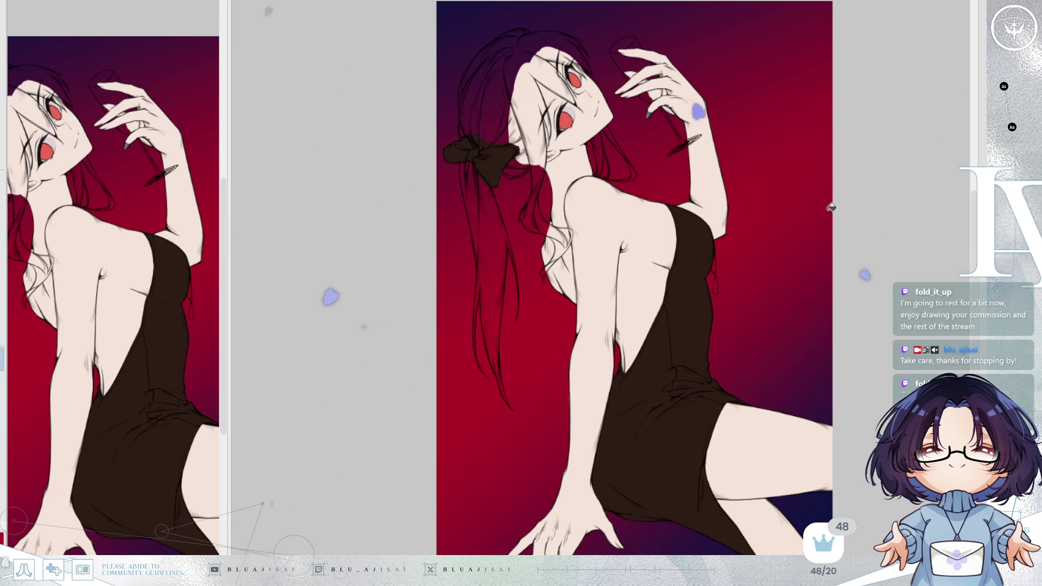
{"action": "left_click", "coordinate": [728, 391]}
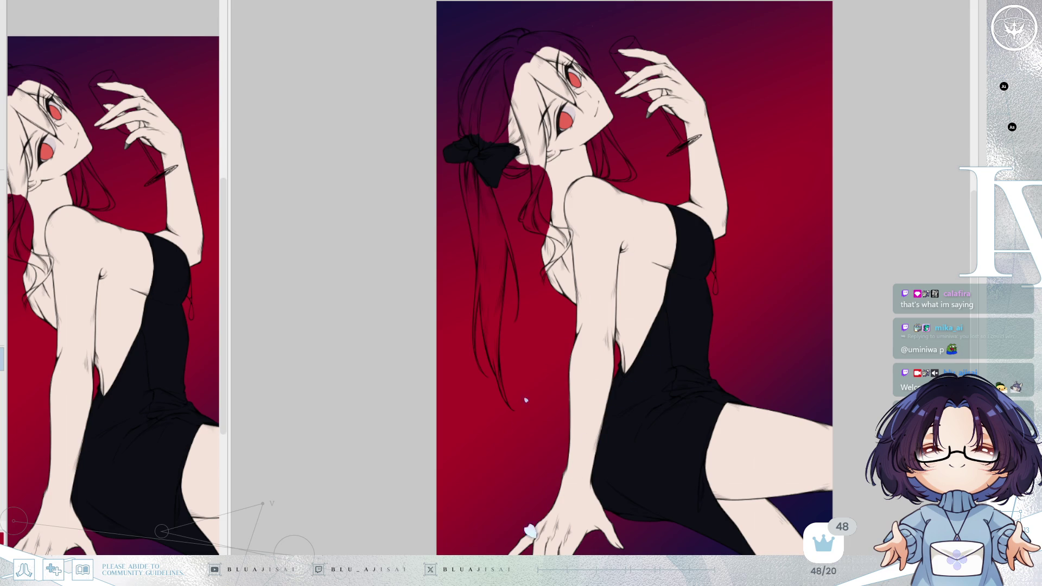
{"action": "scroll", "coordinate": [635, 277], "scroll_direction": "up", "scroll_amount": 3}
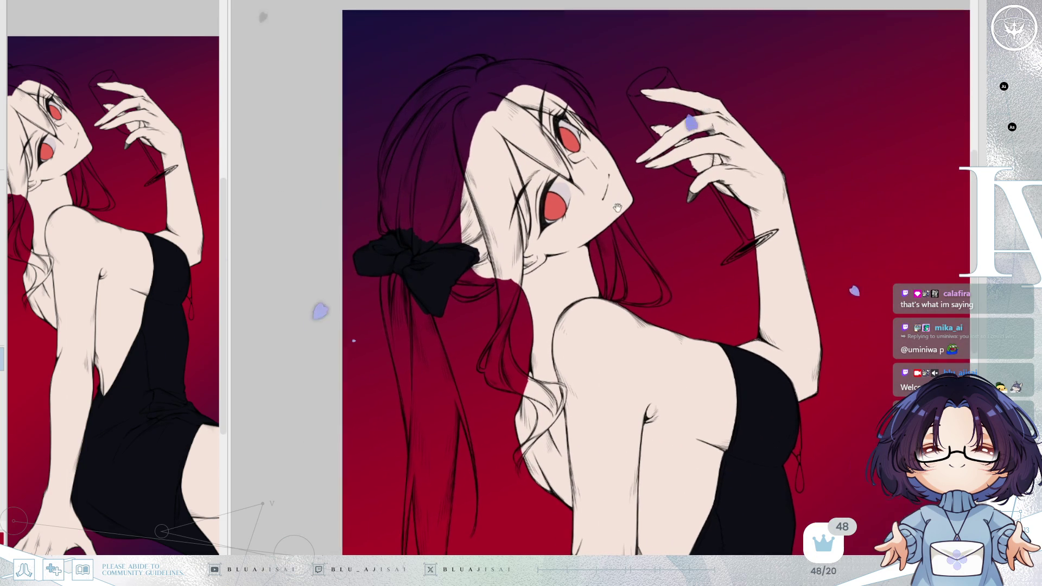
{"action": "scroll", "coordinate": [572, 120], "scroll_direction": "up", "scroll_amount": 3}
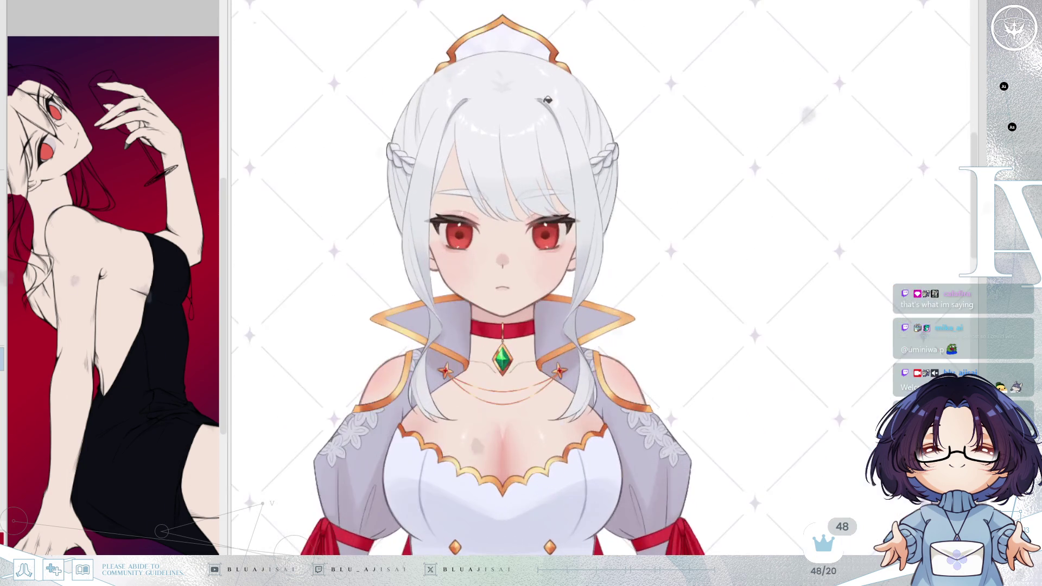
{"action": "scroll", "coordinate": [572, 119], "scroll_direction": "up", "scroll_amount": 2}
- On the main artwork, paint white hair strands below and beside the hairpin
{"action": "left_click", "coordinate": [318, 5]}
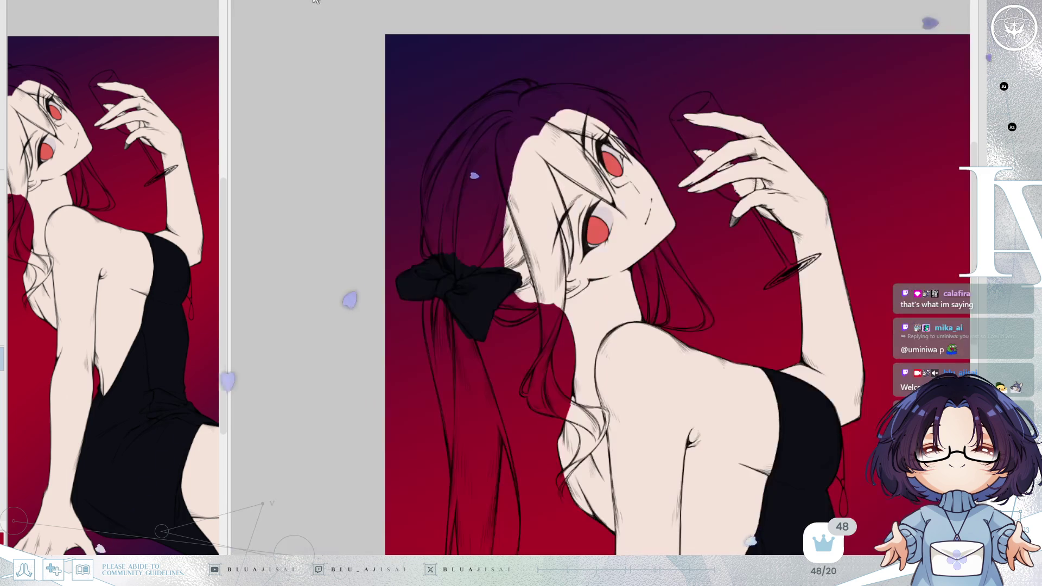
{"action": "scroll", "coordinate": [428, 273], "scroll_direction": "up", "scroll_amount": 3}
{"action": "scroll", "coordinate": [428, 274], "scroll_direction": "up", "scroll_amount": 1}
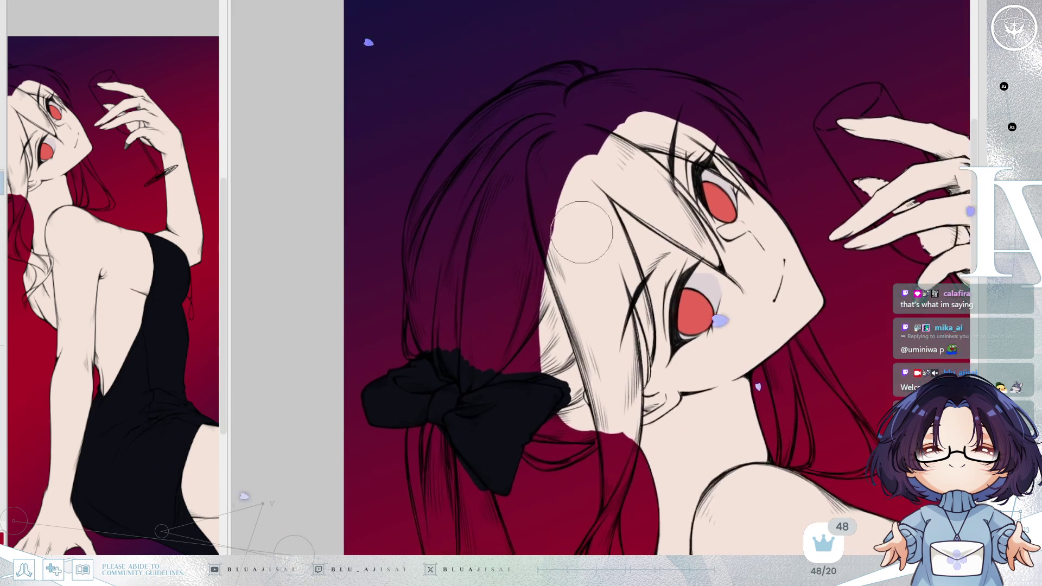
{"action": "scroll", "coordinate": [430, 204], "scroll_direction": "up", "scroll_amount": 1}
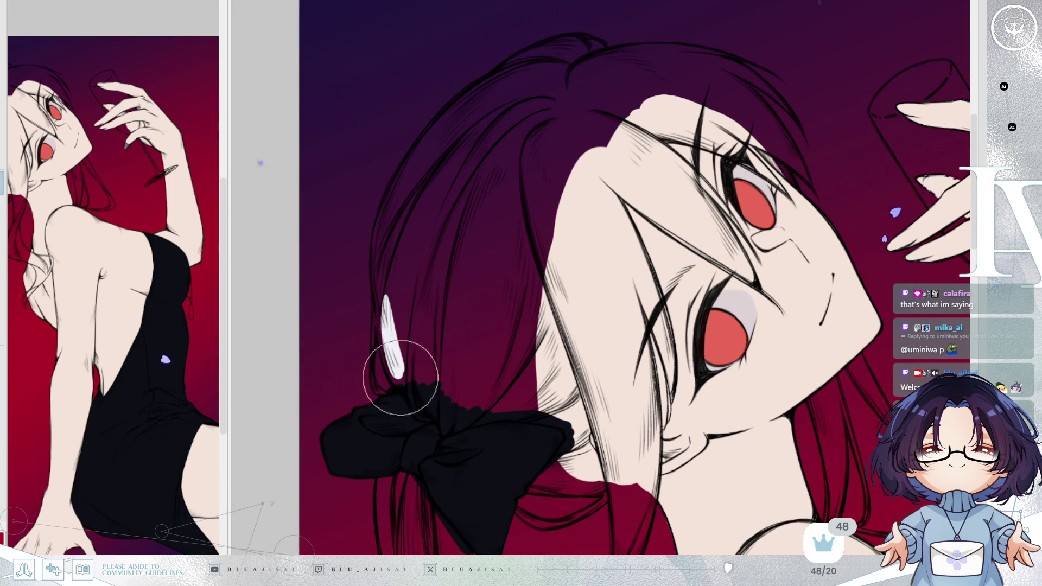
{"action": "scroll", "coordinate": [386, 305], "scroll_direction": "up", "scroll_amount": 1}
{"action": "scroll", "coordinate": [391, 309], "scroll_direction": "up", "scroll_amount": 1}
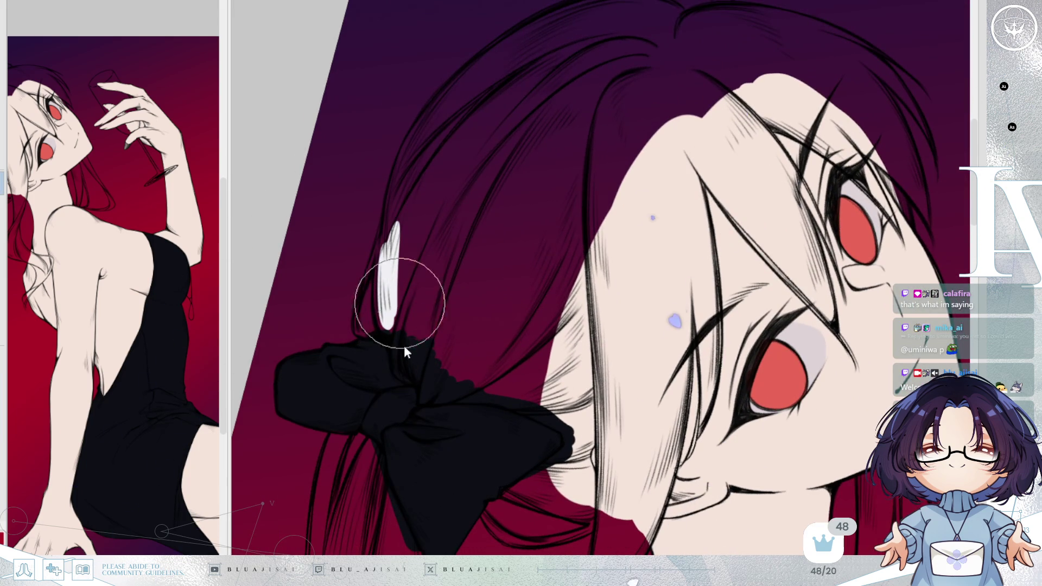
{"action": "scroll", "coordinate": [401, 324], "scroll_direction": "up", "scroll_amount": 1}
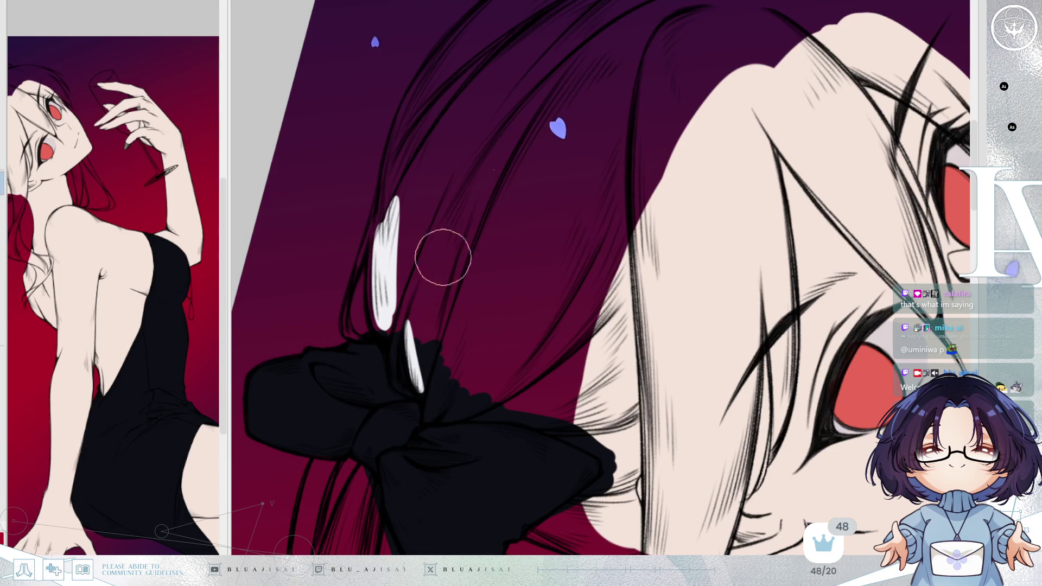
{"action": "left_click_drag", "start_coordinate": [442, 252], "coordinate": [548, 113]}
{"action": "left_click_drag", "start_coordinate": [514, 185], "coordinate": [533, 266]}
{"action": "left_click_drag", "start_coordinate": [547, 222], "coordinate": [533, 281]}
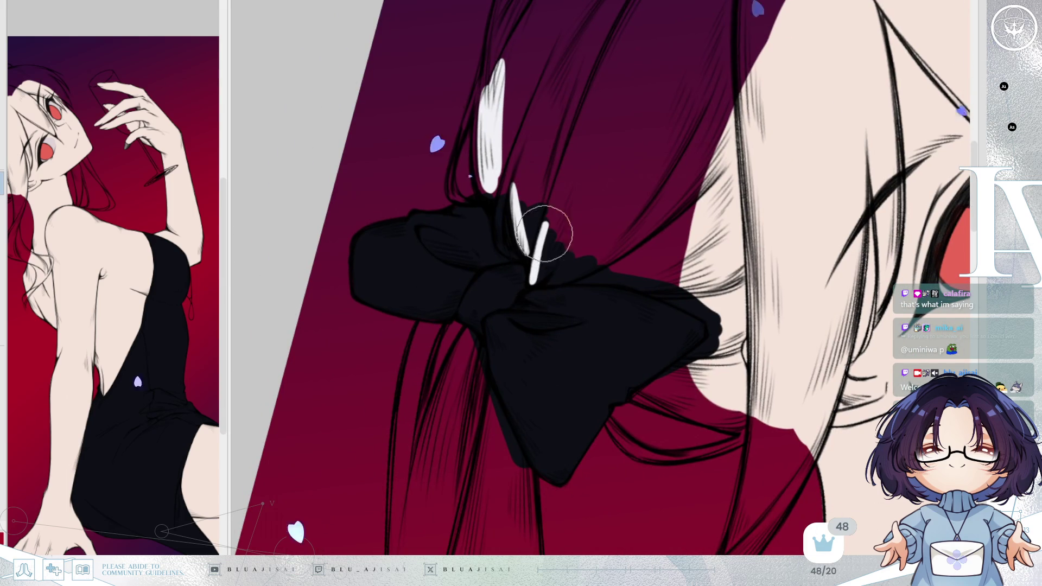
{"action": "left_click_drag", "start_coordinate": [562, 221], "coordinate": [538, 285]}
- Toggle layer visibility to hide the bow's black fill while keeping the colouring
{"action": "mouse_move", "coordinate": [603, 236]}
{"action": "left_mouse_down"}
{"action": "mouse_move", "coordinate": [541, 287]}
{"action": "mouse_move", "coordinate": [638, 281]}
{"action": "left_mouse_up"}
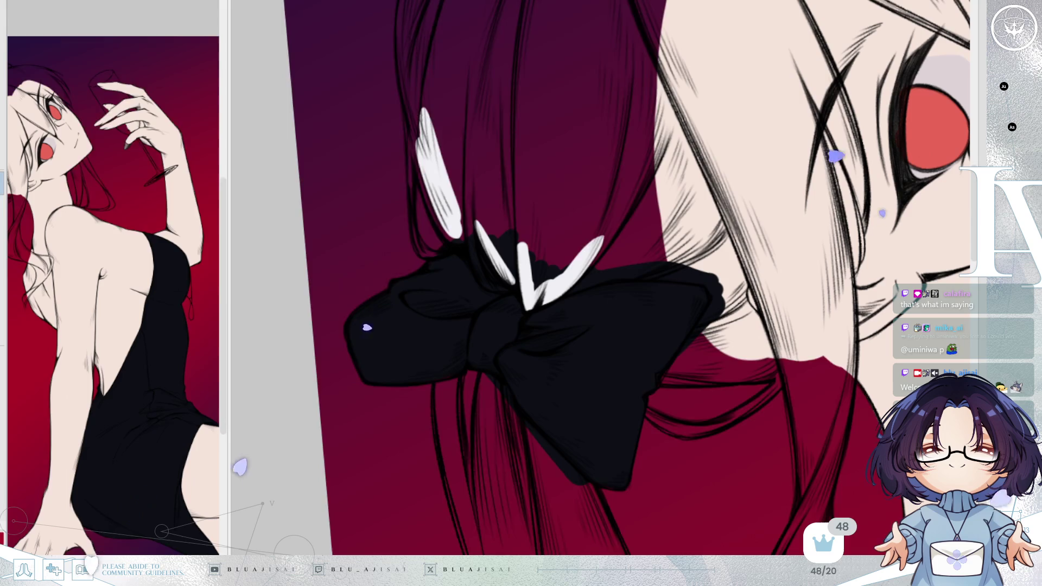
{"action": "key", "text": "ctrl+h"}
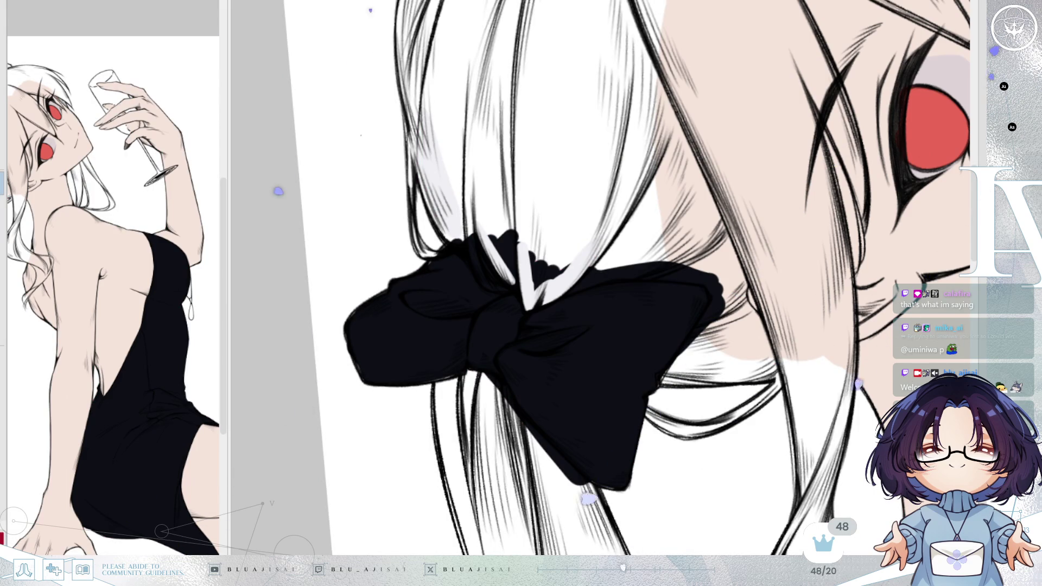
{"action": "key", "text": "ctrl+h"}
{"action": "key", "text": "ctrl+h"}
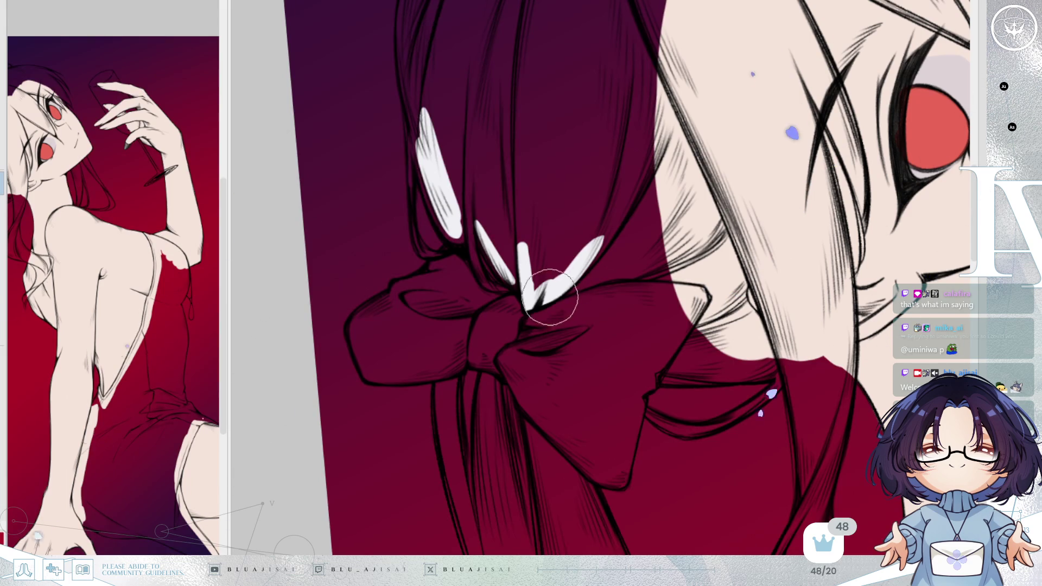
- Repaint the white streaks on the bow and extend them right with a curled tip
{"action": "left_click_drag", "start_coordinate": [560, 291], "coordinate": [552, 295]}
{"action": "mouse_move", "coordinate": [605, 276]}
{"action": "left_mouse_down"}
{"action": "mouse_move", "coordinate": [598, 279]}
{"action": "mouse_move", "coordinate": [714, 272]}
{"action": "left_mouse_up"}
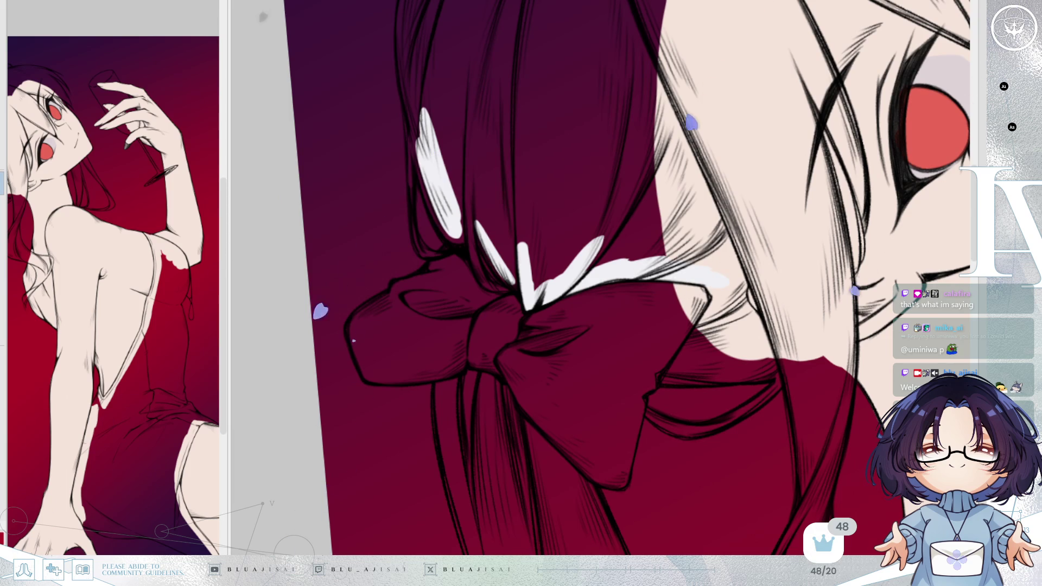
{"action": "left_click_drag", "start_coordinate": [702, 279], "coordinate": [721, 298]}
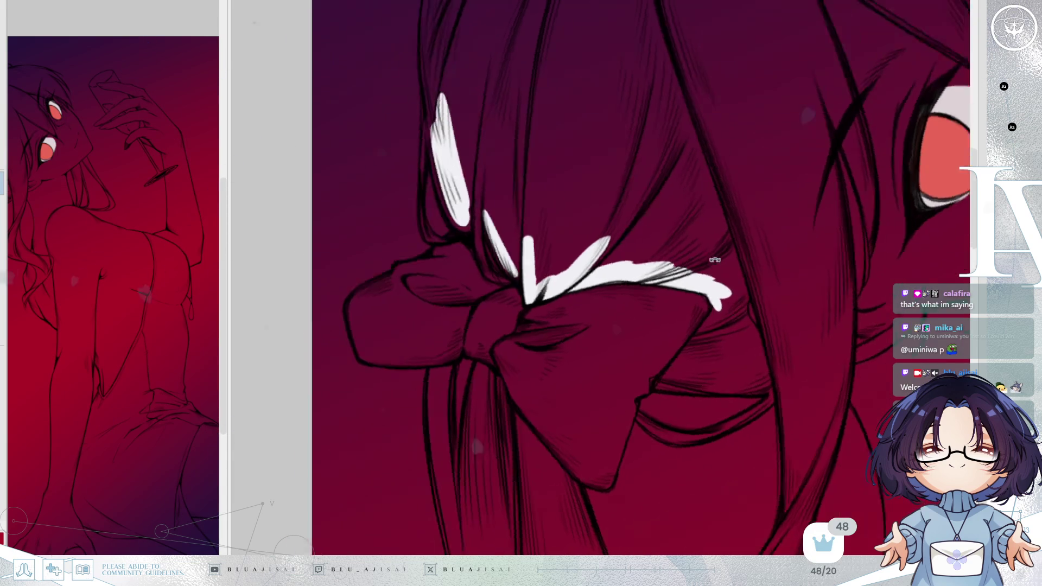
{"action": "left_click_drag", "start_coordinate": [714, 259], "coordinate": [488, 291]}
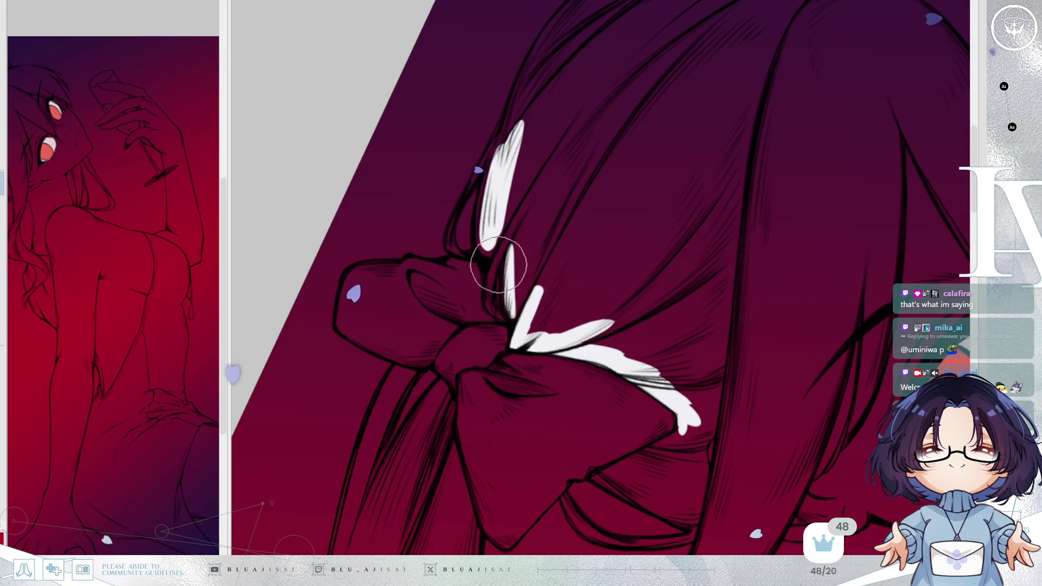
{"action": "mouse_move", "coordinate": [495, 282]}
{"action": "left_mouse_down"}
{"action": "mouse_move", "coordinate": [517, 218]}
{"action": "mouse_move", "coordinate": [477, 298]}
{"action": "mouse_move", "coordinate": [511, 233]}
{"action": "mouse_move", "coordinate": [486, 279]}
{"action": "left_mouse_up"}
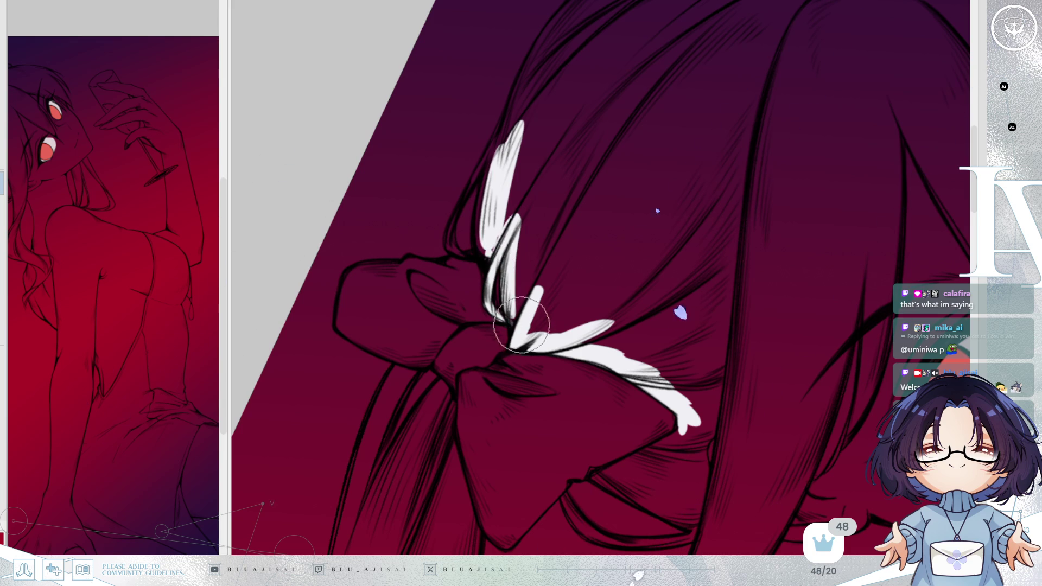
{"action": "mouse_move", "coordinate": [494, 266]}
{"action": "left_mouse_down"}
{"action": "mouse_move", "coordinate": [500, 209]}
{"action": "mouse_move", "coordinate": [488, 252]}
{"action": "left_mouse_up"}
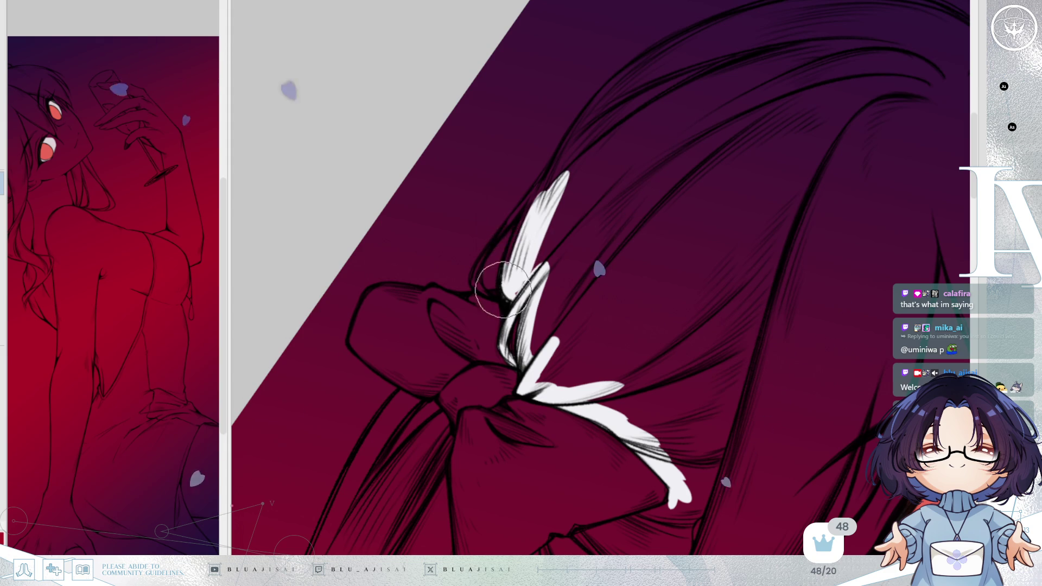
- Lengthen the white highlight curving up the hair strand from the bow, undoing an overshoot
{"action": "mouse_move", "coordinate": [577, 144]}
{"action": "left_mouse_down"}
{"action": "mouse_move", "coordinate": [534, 310]}
{"action": "mouse_move", "coordinate": [539, 225]}
{"action": "left_mouse_up"}
{"action": "left_click_drag", "start_coordinate": [510, 273], "coordinate": [584, 188]}
{"action": "left_click_drag", "start_coordinate": [535, 234], "coordinate": [605, 171]}
{"action": "left_click_drag", "start_coordinate": [558, 215], "coordinate": [670, 147]}
{"action": "mouse_move", "coordinate": [572, 194]}
{"action": "left_mouse_down"}
{"action": "mouse_move", "coordinate": [745, 128]}
{"action": "mouse_move", "coordinate": [617, 186]}
{"action": "left_mouse_up"}
{"action": "key", "text": "ctrl+z"}
{"action": "mouse_move", "coordinate": [533, 301]}
{"action": "left_mouse_down"}
{"action": "mouse_move", "coordinate": [607, 154]}
{"action": "mouse_move", "coordinate": [647, 115]}
{"action": "mouse_move", "coordinate": [596, 224]}
{"action": "mouse_move", "coordinate": [643, 162]}
{"action": "mouse_move", "coordinate": [616, 198]}
{"action": "mouse_move", "coordinate": [702, 132]}
{"action": "mouse_move", "coordinate": [693, 144]}
{"action": "mouse_move", "coordinate": [743, 149]}
{"action": "mouse_move", "coordinate": [535, 209]}
{"action": "mouse_move", "coordinate": [544, 201]}
{"action": "mouse_move", "coordinate": [499, 322]}
{"action": "left_mouse_up"}
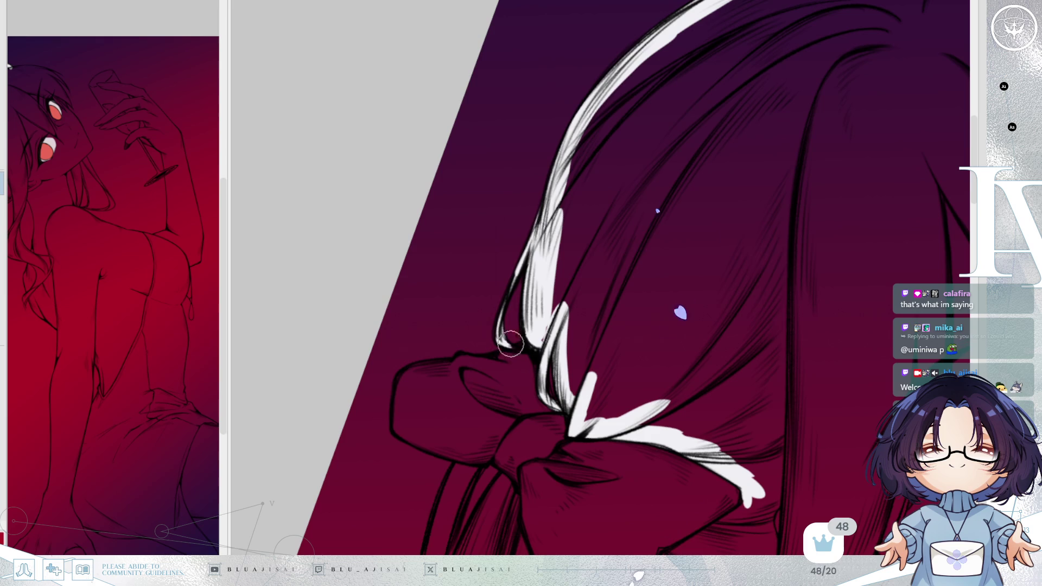
- Extend the white highlights at the bow tip and along the left edge of the bow loop
{"action": "mouse_move", "coordinate": [607, 365]}
{"action": "left_mouse_down"}
{"action": "mouse_move", "coordinate": [607, 270]}
{"action": "mouse_move", "coordinate": [781, 258]}
{"action": "mouse_move", "coordinate": [707, 212]}
{"action": "mouse_move", "coordinate": [668, 220]}
{"action": "mouse_move", "coordinate": [623, 277]}
{"action": "mouse_move", "coordinate": [668, 223]}
{"action": "left_mouse_up"}
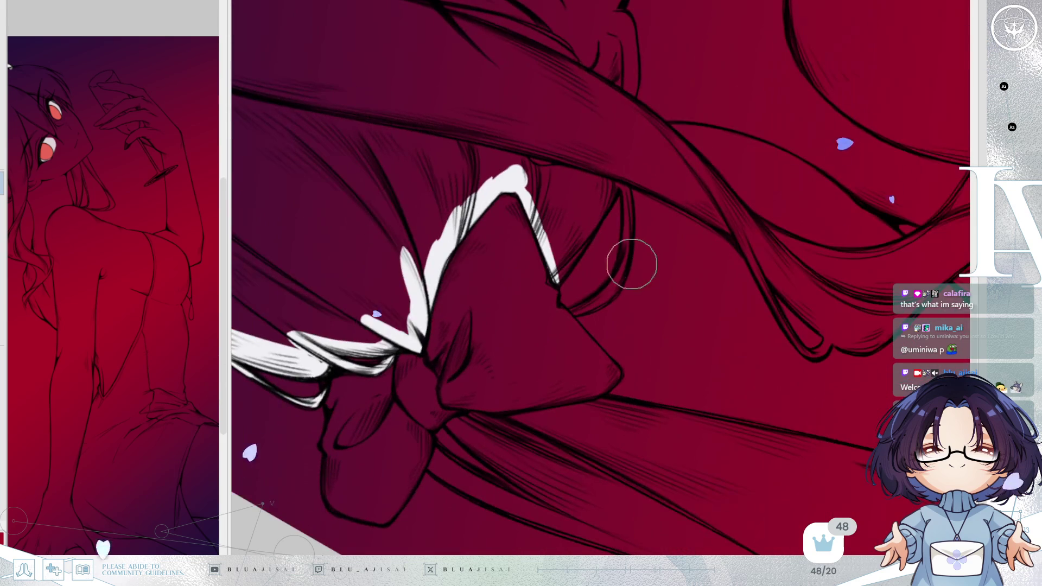
{"action": "mouse_move", "coordinate": [560, 278]}
{"action": "left_mouse_down"}
{"action": "mouse_move", "coordinate": [610, 220]}
{"action": "mouse_move", "coordinate": [740, 150]}
{"action": "left_mouse_up"}
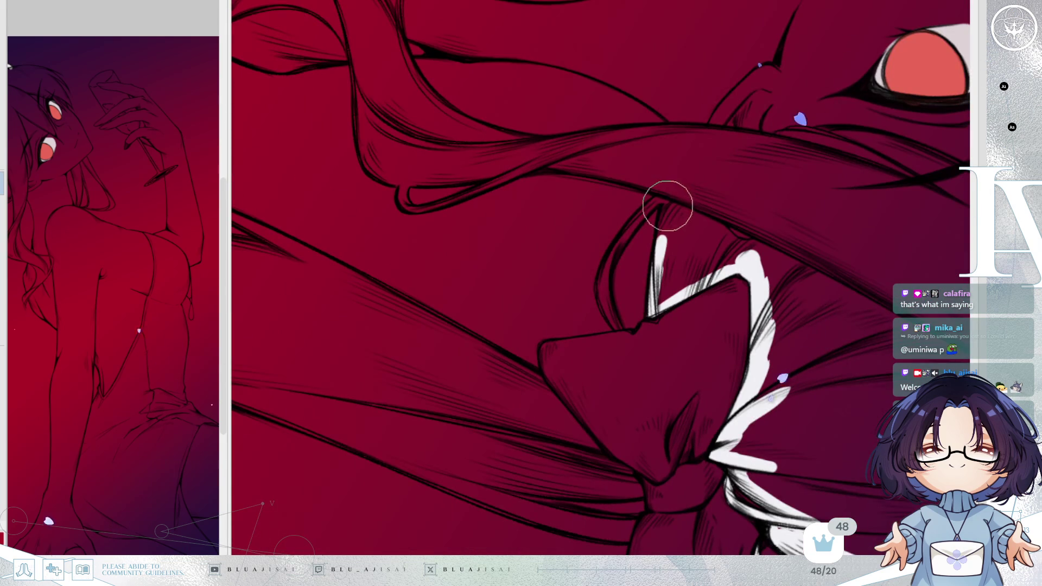
{"action": "left_click_drag", "start_coordinate": [669, 207], "coordinate": [666, 209]}
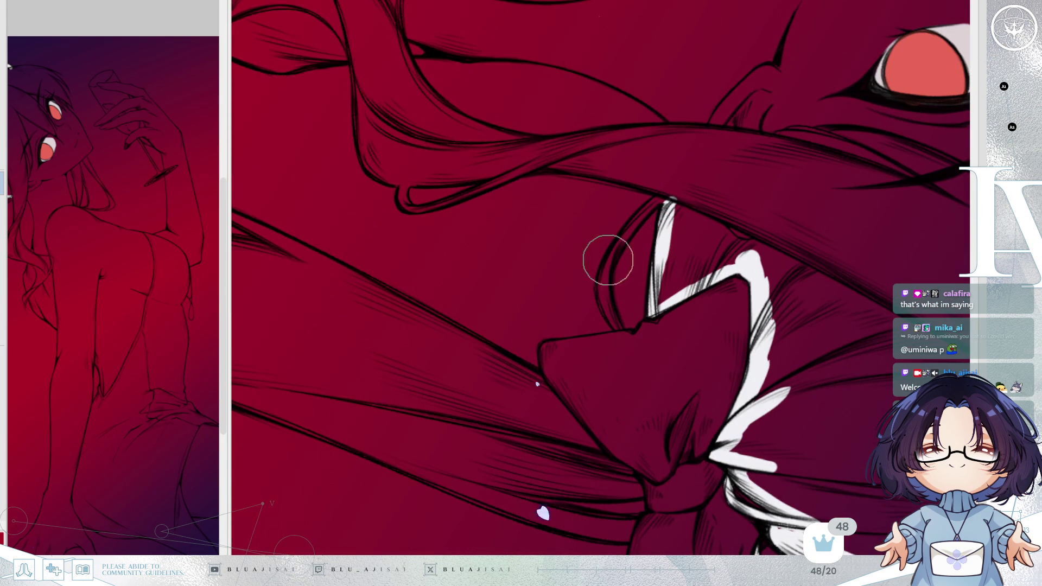
{"action": "mouse_move", "coordinate": [610, 261]}
{"action": "left_mouse_down"}
{"action": "mouse_move", "coordinate": [654, 193]}
{"action": "mouse_move", "coordinate": [609, 301]}
{"action": "left_mouse_up"}
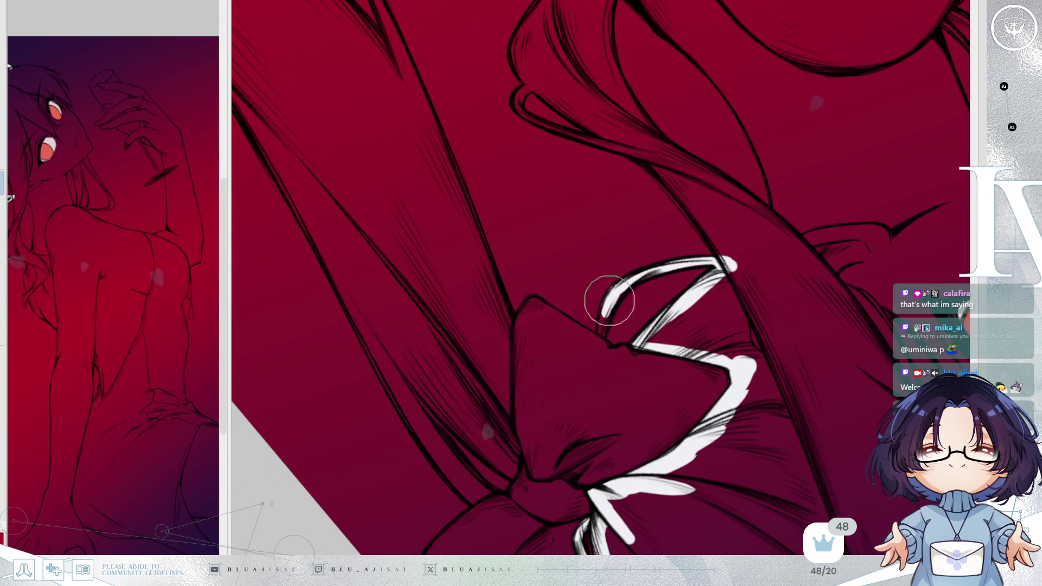
{"action": "left_click_drag", "start_coordinate": [600, 332], "coordinate": [610, 298]}
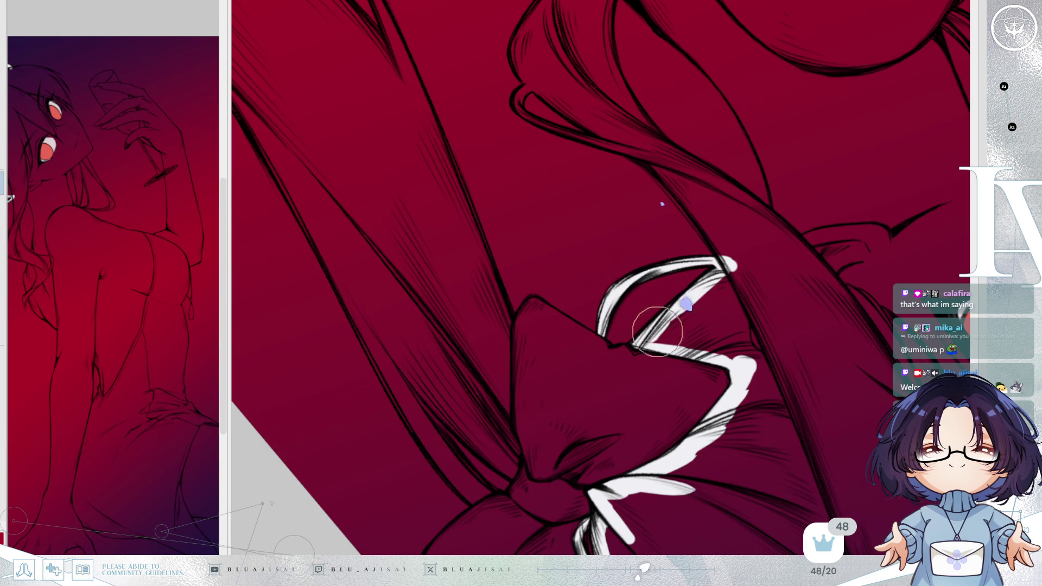
- Paint a white strand below the eye and carry its highlight up to the right hair contour
{"action": "mouse_move", "coordinate": [727, 261]}
{"action": "left_mouse_down"}
{"action": "mouse_move", "coordinate": [690, 223]}
{"action": "mouse_move", "coordinate": [741, 272]}
{"action": "mouse_move", "coordinate": [521, 266]}
{"action": "left_mouse_up"}
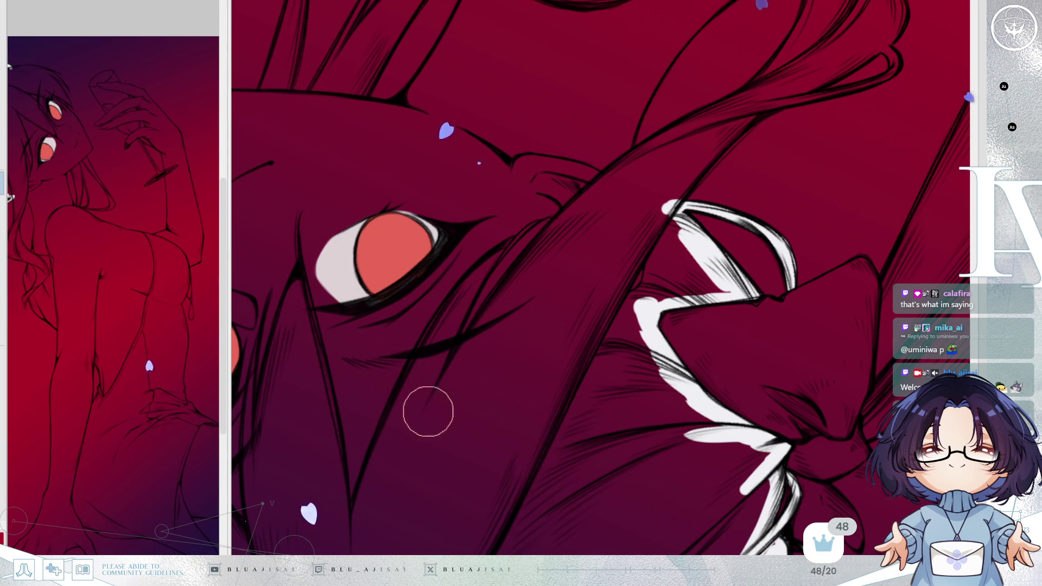
{"action": "left_click_drag", "start_coordinate": [426, 412], "coordinate": [499, 298]}
{"action": "left_click_drag", "start_coordinate": [454, 360], "coordinate": [550, 244]}
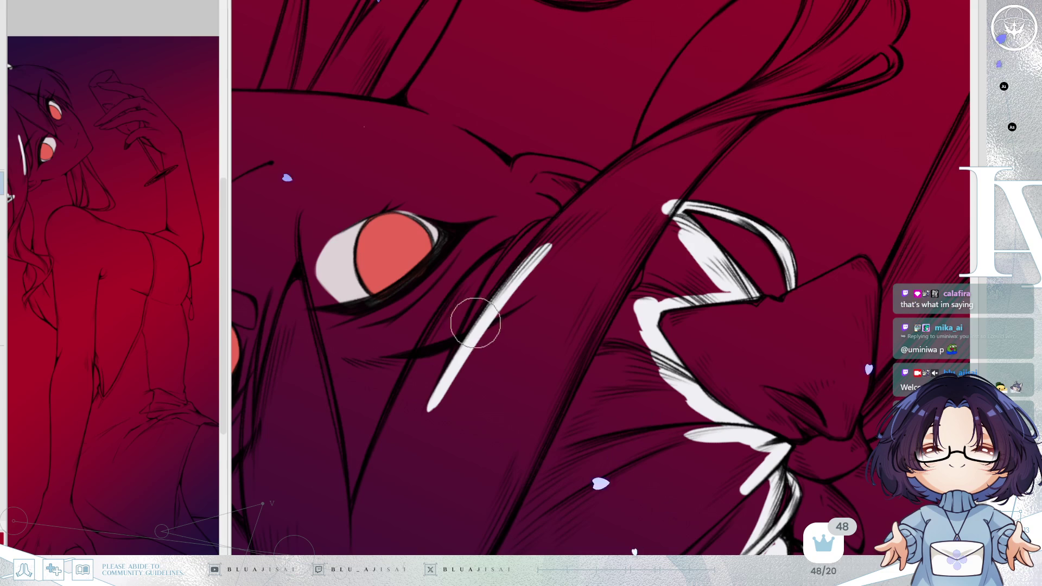
{"action": "left_click_drag", "start_coordinate": [498, 299], "coordinate": [573, 210]}
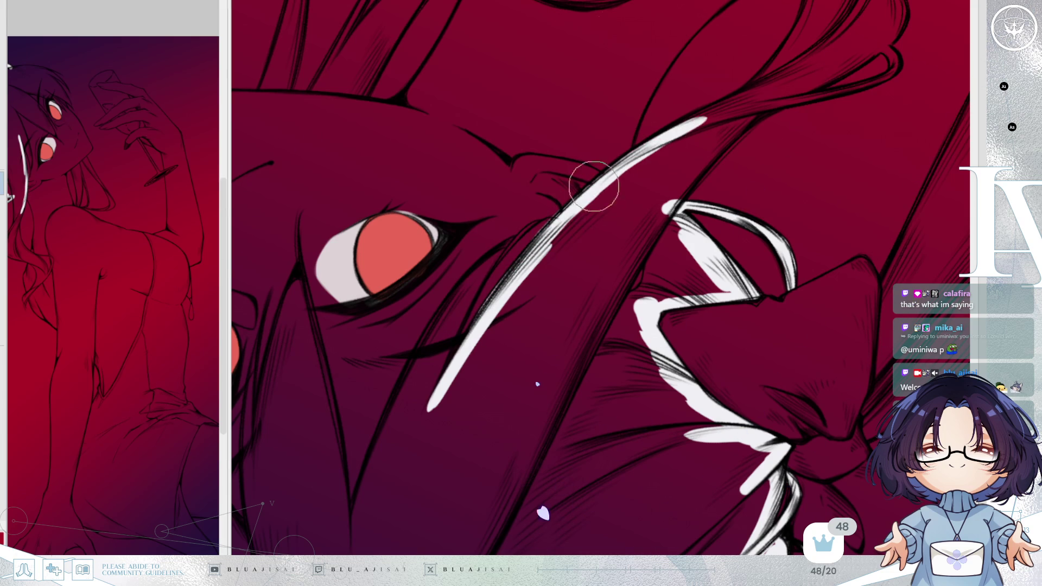
{"action": "mouse_move", "coordinate": [622, 167]}
{"action": "left_mouse_down"}
{"action": "mouse_move", "coordinate": [747, 90]}
{"action": "mouse_move", "coordinate": [663, 225]}
{"action": "mouse_move", "coordinate": [723, 126]}
{"action": "left_mouse_up"}
{"action": "left_click_drag", "start_coordinate": [660, 206], "coordinate": [716, 86]}
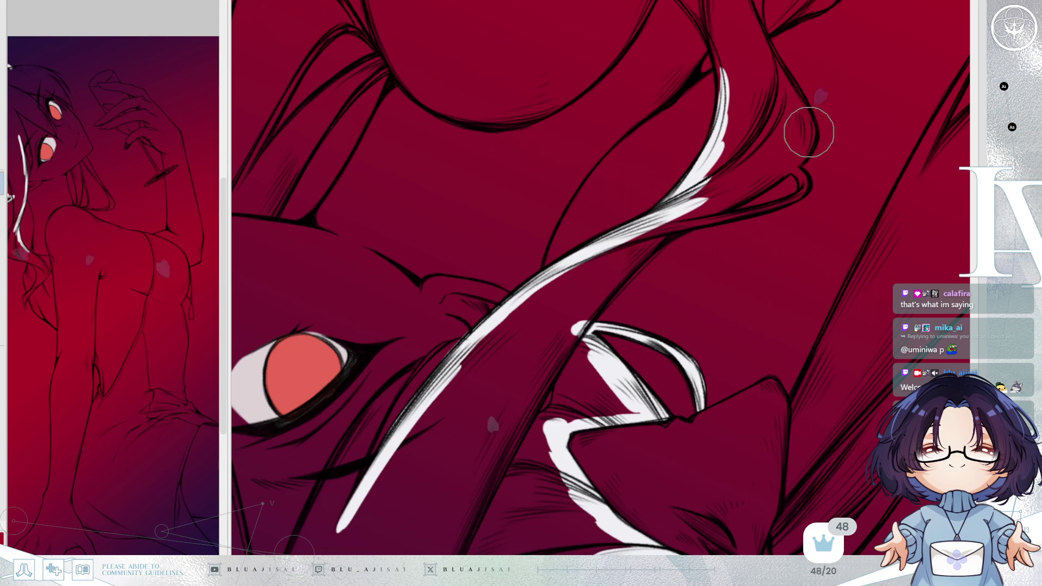
{"action": "left_click_drag", "start_coordinate": [810, 116], "coordinate": [734, 199]}
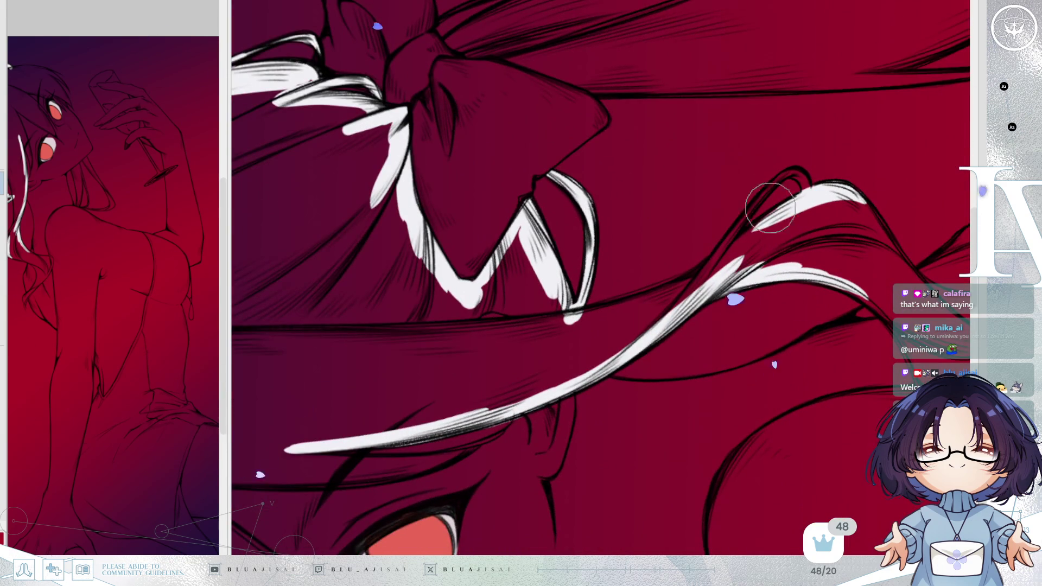
- Add a tapered strand highlight with inner dark lines and a white-filled hooked tip
{"action": "left_click_drag", "start_coordinate": [643, 290], "coordinate": [550, 348]}
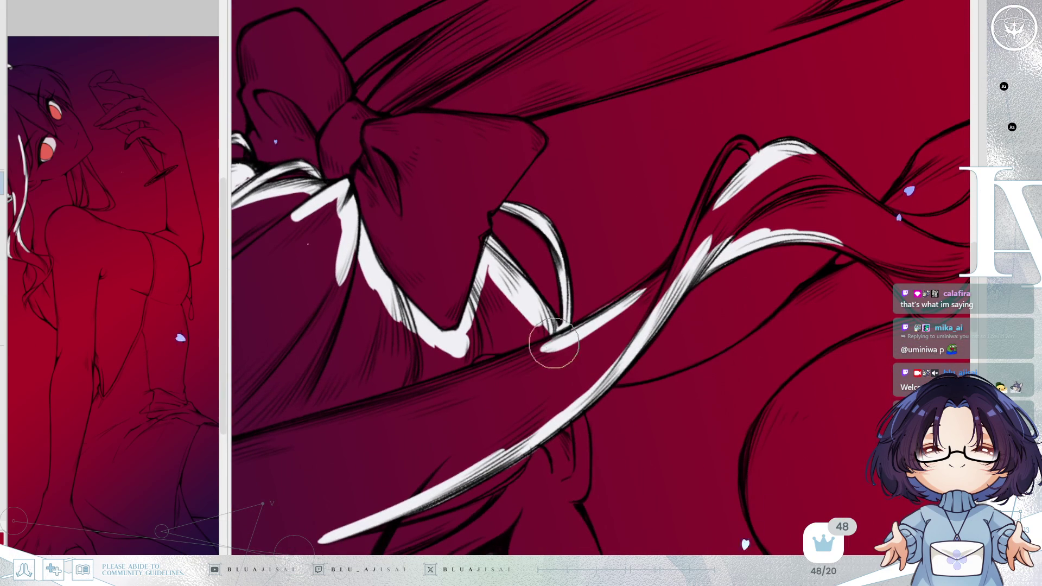
{"action": "key", "text": "ctrl+z"}
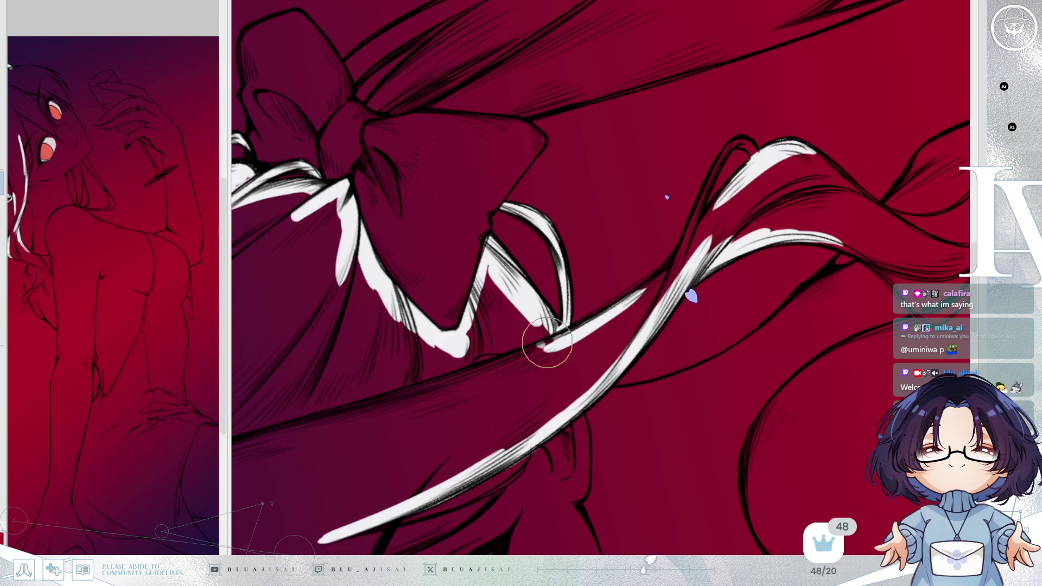
{"action": "mouse_move", "coordinate": [612, 313]}
{"action": "left_mouse_down"}
{"action": "mouse_move", "coordinate": [707, 220]}
{"action": "mouse_move", "coordinate": [682, 246]}
{"action": "left_mouse_up"}
{"action": "left_click_drag", "start_coordinate": [728, 145], "coordinate": [686, 240]}
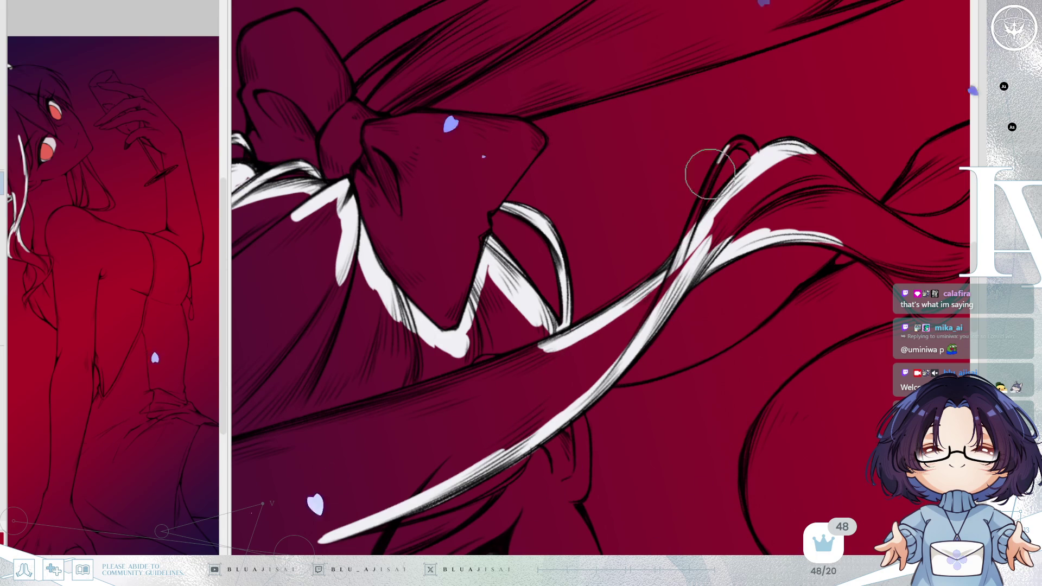
{"action": "left_click_drag", "start_coordinate": [720, 174], "coordinate": [712, 163]}
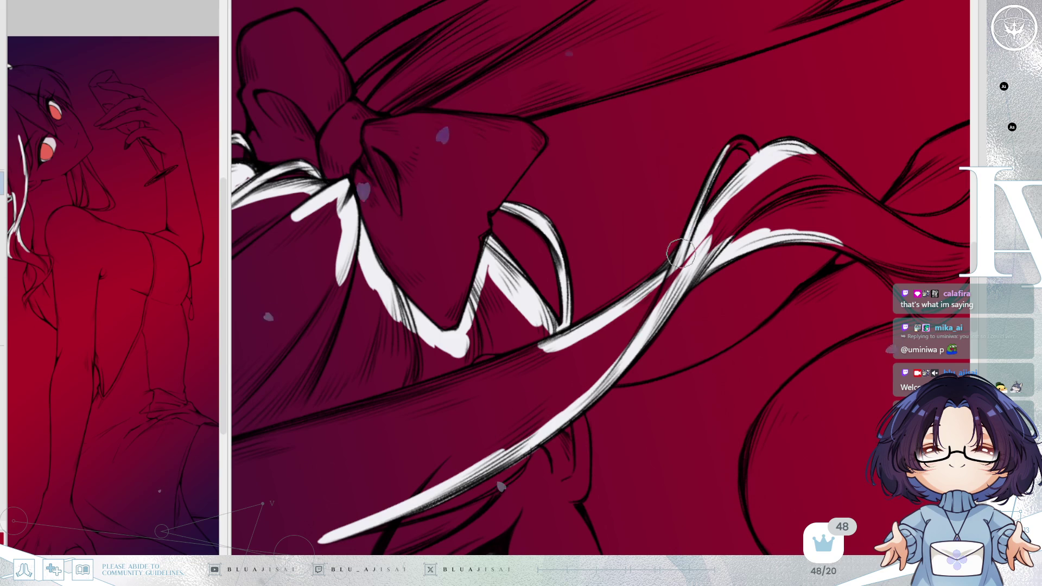
{"action": "left_click_drag", "start_coordinate": [737, 145], "coordinate": [749, 148]}
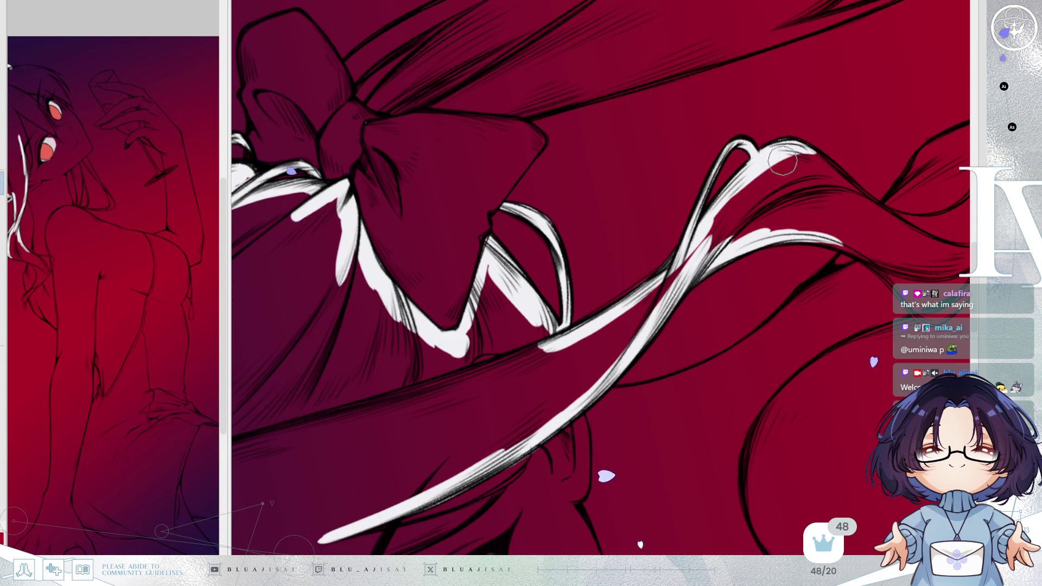
{"action": "scroll", "coordinate": [781, 161], "scroll_direction": "down", "scroll_amount": 5}
{"action": "scroll", "coordinate": [581, 221], "scroll_direction": "down", "scroll_amount": 3}
{"action": "scroll", "coordinate": [595, 198], "scroll_direction": "down", "scroll_amount": 3}
{"action": "scroll", "coordinate": [654, 125], "scroll_direction": "down", "scroll_amount": 3}
{"action": "scroll", "coordinate": [740, 193], "scroll_direction": "down", "scroll_amount": 3}
{"action": "scroll", "coordinate": [740, 193], "scroll_direction": "down", "scroll_amount": 3}
{"action": "scroll", "coordinate": [802, 146], "scroll_direction": "up", "scroll_amount": 2}
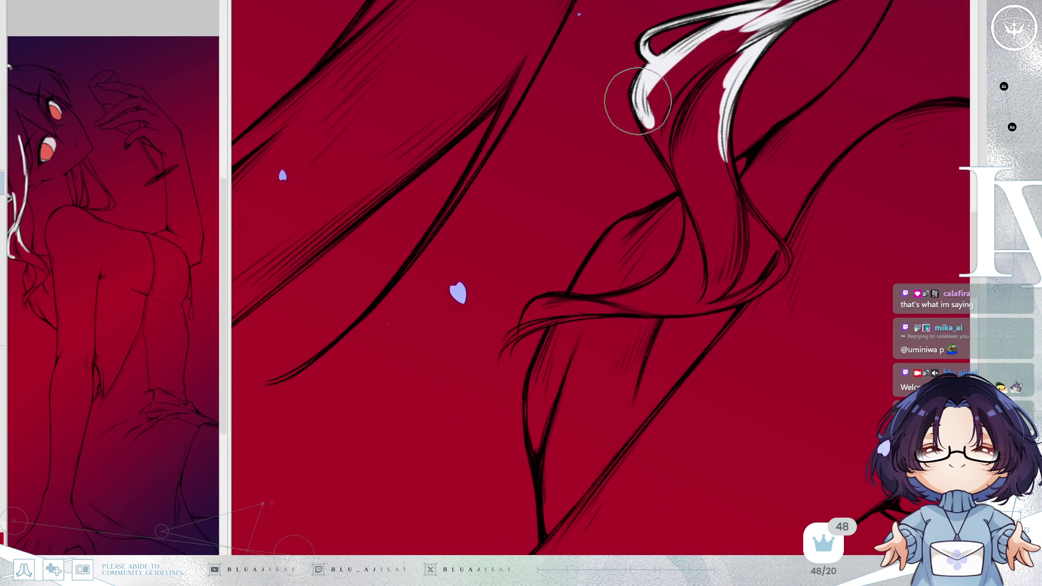
- Spread white fill down and across the long hair lock, closing the gap between strands
{"action": "mouse_move", "coordinate": [640, 109]}
{"action": "left_mouse_down"}
{"action": "mouse_move", "coordinate": [656, 141]}
{"action": "mouse_move", "coordinate": [632, 103]}
{"action": "mouse_move", "coordinate": [686, 196]}
{"action": "left_mouse_up"}
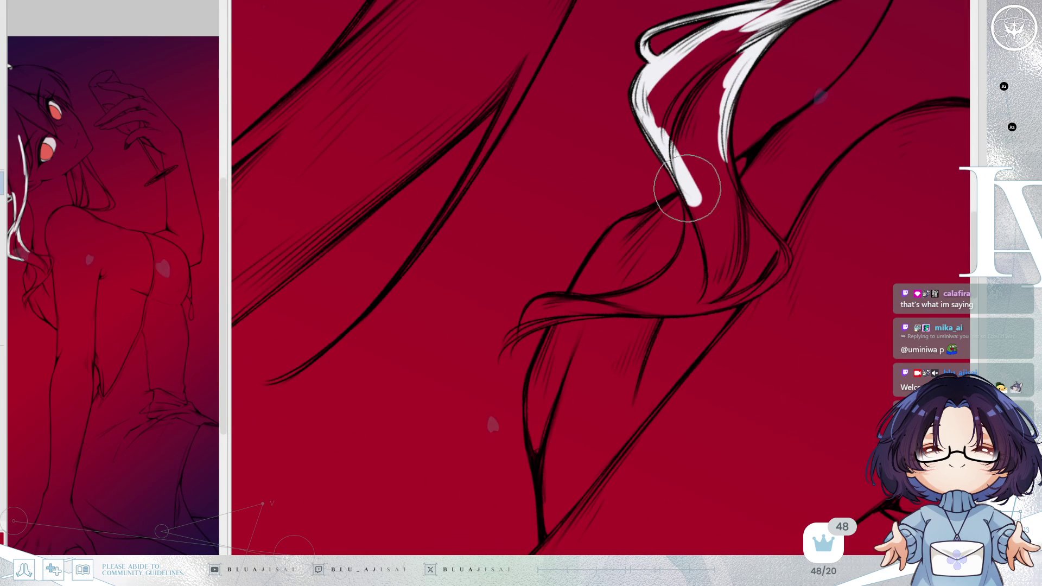
{"action": "mouse_move", "coordinate": [668, 153]}
{"action": "left_mouse_down"}
{"action": "mouse_move", "coordinate": [679, 174]}
{"action": "mouse_move", "coordinate": [670, 175]}
{"action": "mouse_move", "coordinate": [670, 133]}
{"action": "mouse_move", "coordinate": [710, 135]}
{"action": "mouse_move", "coordinate": [704, 96]}
{"action": "mouse_move", "coordinate": [650, 180]}
{"action": "mouse_move", "coordinate": [651, 220]}
{"action": "mouse_move", "coordinate": [676, 143]}
{"action": "mouse_move", "coordinate": [712, 130]}
{"action": "mouse_move", "coordinate": [703, 161]}
{"action": "left_mouse_up"}
{"action": "mouse_move", "coordinate": [756, 110]}
{"action": "left_mouse_down"}
{"action": "mouse_move", "coordinate": [832, 56]}
{"action": "mouse_move", "coordinate": [665, 238]}
{"action": "mouse_move", "coordinate": [761, 93]}
{"action": "mouse_move", "coordinate": [656, 234]}
{"action": "mouse_move", "coordinate": [644, 232]}
{"action": "mouse_move", "coordinate": [716, 196]}
{"action": "mouse_move", "coordinate": [855, 57]}
{"action": "left_mouse_up"}
{"action": "mouse_move", "coordinate": [701, 191]}
{"action": "left_mouse_down"}
{"action": "mouse_move", "coordinate": [567, 342]}
{"action": "mouse_move", "coordinate": [781, 114]}
{"action": "mouse_move", "coordinate": [593, 291]}
{"action": "mouse_move", "coordinate": [669, 187]}
{"action": "left_mouse_up"}
{"action": "mouse_move", "coordinate": [489, 226]}
{"action": "left_mouse_down"}
{"action": "mouse_move", "coordinate": [567, 244]}
{"action": "mouse_move", "coordinate": [554, 261]}
{"action": "mouse_move", "coordinate": [538, 245]}
{"action": "mouse_move", "coordinate": [559, 272]}
{"action": "mouse_move", "coordinate": [578, 261]}
{"action": "left_mouse_up"}
- Add hatched strokes over the white lock, then paint a white tapered strand beside the face
{"action": "mouse_move", "coordinate": [597, 223]}
{"action": "left_mouse_down"}
{"action": "mouse_move", "coordinate": [643, 173]}
{"action": "mouse_move", "coordinate": [586, 245]}
{"action": "mouse_move", "coordinate": [647, 167]}
{"action": "mouse_move", "coordinate": [604, 237]}
{"action": "left_mouse_up"}
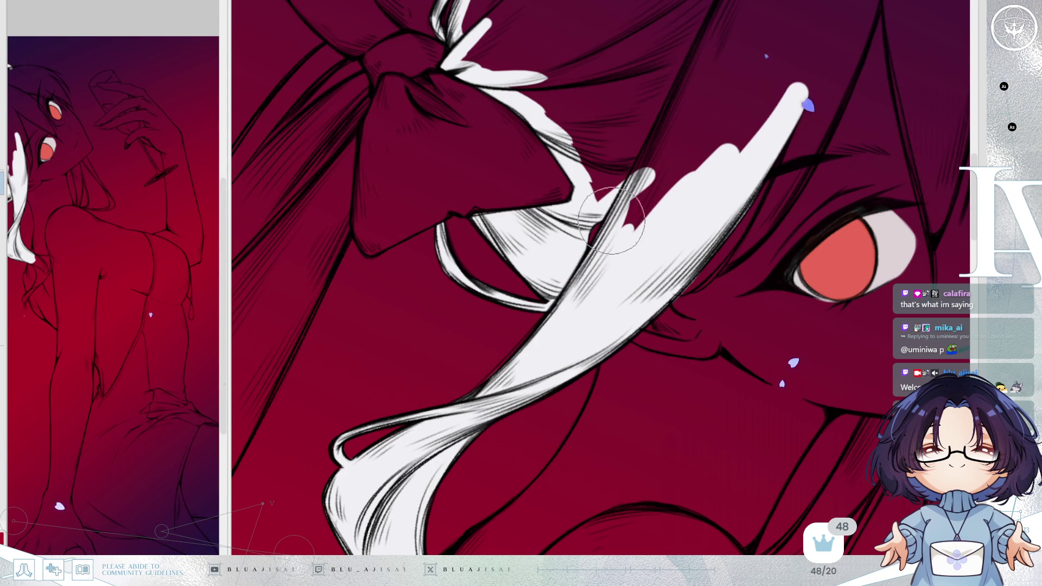
{"action": "left_click_drag", "start_coordinate": [572, 293], "coordinate": [654, 145]}
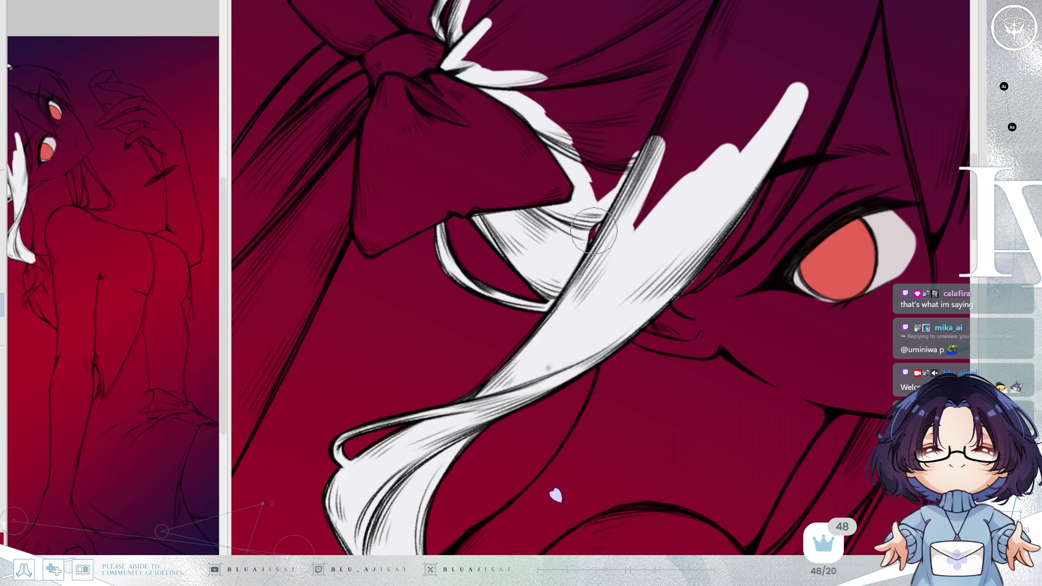
{"action": "mouse_move", "coordinate": [597, 226]}
{"action": "left_mouse_down"}
{"action": "mouse_move", "coordinate": [675, 162]}
{"action": "mouse_move", "coordinate": [651, 175]}
{"action": "mouse_move", "coordinate": [675, 127]}
{"action": "mouse_move", "coordinate": [734, 126]}
{"action": "mouse_move", "coordinate": [798, 93]}
{"action": "mouse_move", "coordinate": [735, 171]}
{"action": "mouse_move", "coordinate": [660, 216]}
{"action": "mouse_move", "coordinate": [786, 198]}
{"action": "mouse_move", "coordinate": [790, 96]}
{"action": "left_mouse_up"}
{"action": "mouse_move", "coordinate": [789, 195]}
{"action": "left_mouse_down"}
{"action": "mouse_move", "coordinate": [649, 243]}
{"action": "mouse_move", "coordinate": [739, 147]}
{"action": "left_mouse_up"}
{"action": "mouse_move", "coordinate": [690, 43]}
{"action": "left_mouse_down"}
{"action": "mouse_move", "coordinate": [667, 134]}
{"action": "mouse_move", "coordinate": [670, 192]}
{"action": "left_mouse_up"}
{"action": "left_click_drag", "start_coordinate": [681, 70], "coordinate": [664, 218]}
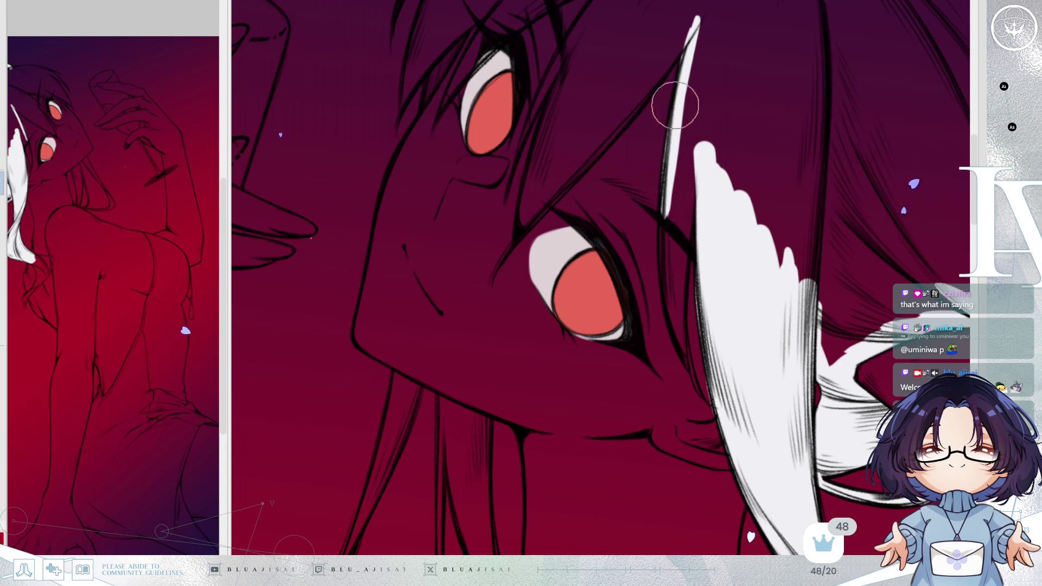
- Undo the lower part of the stroke and redo the white tapered strokes along the lock
{"action": "key", "text": "ctrl+z"}
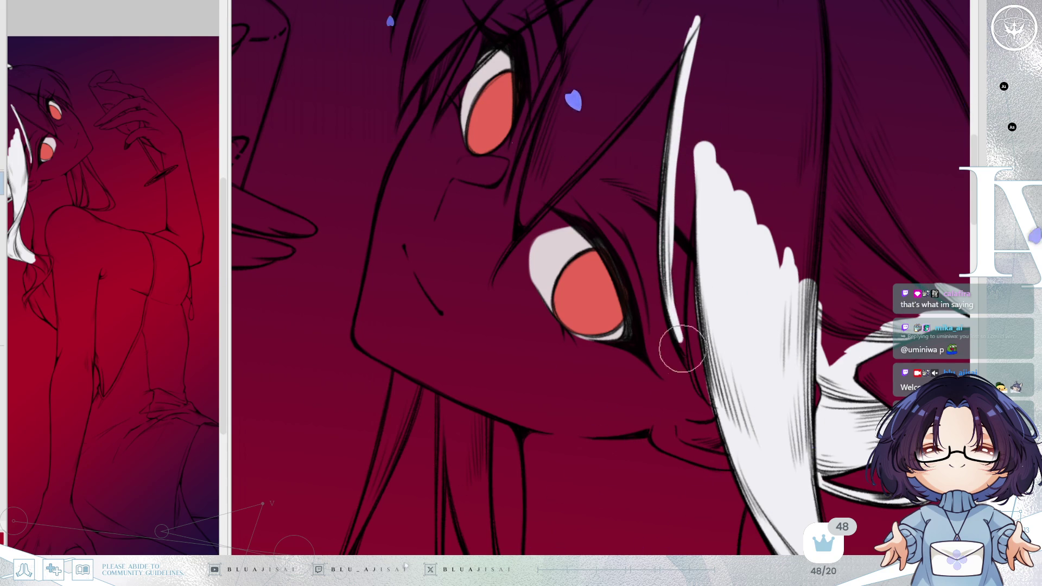
{"action": "left_click_drag", "start_coordinate": [698, 154], "coordinate": [682, 295]}
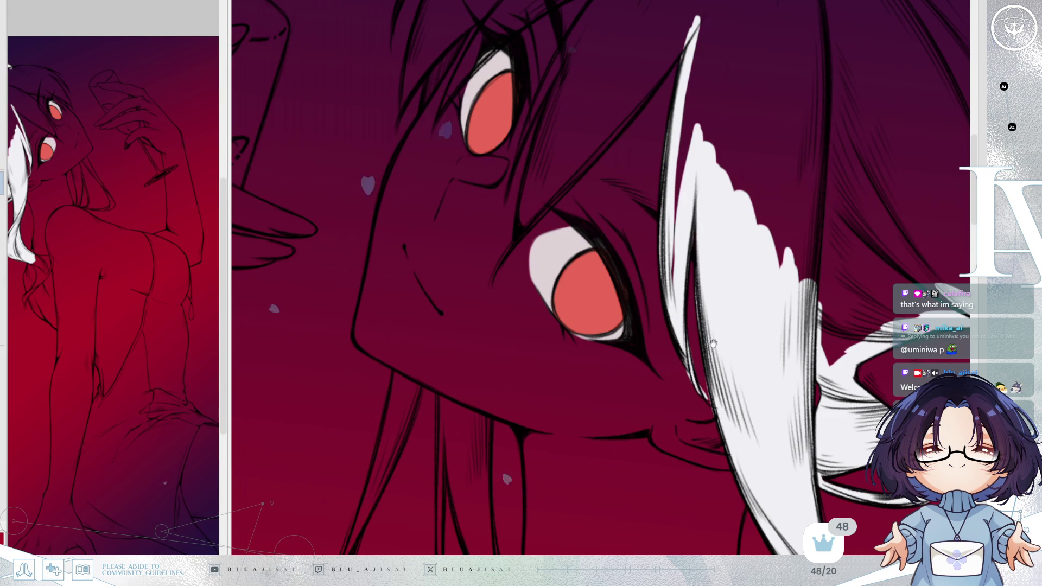
{"action": "left_click_drag", "start_coordinate": [713, 343], "coordinate": [639, 266]}
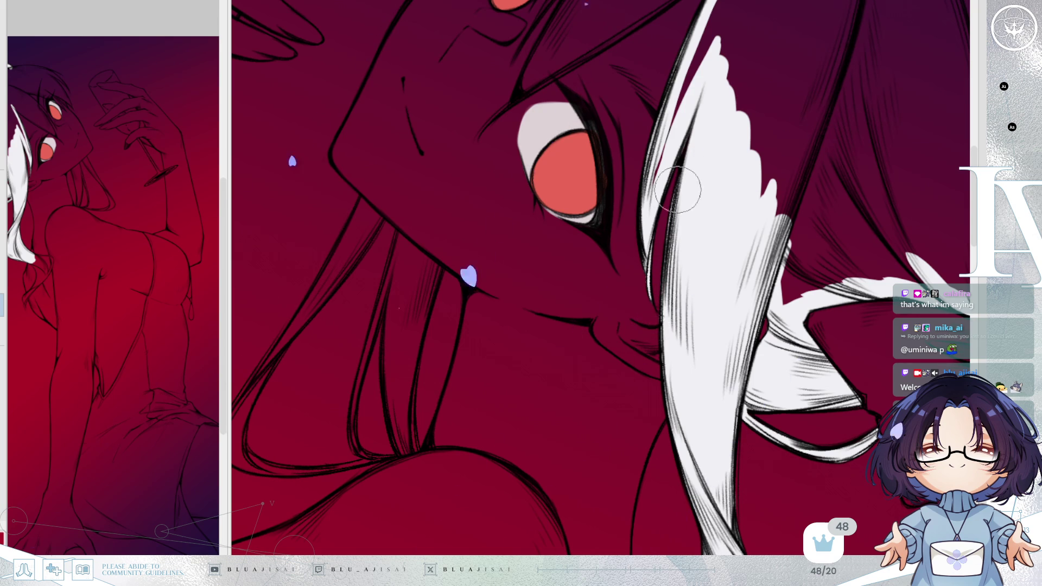
{"action": "left_click_drag", "start_coordinate": [698, 129], "coordinate": [670, 223]}
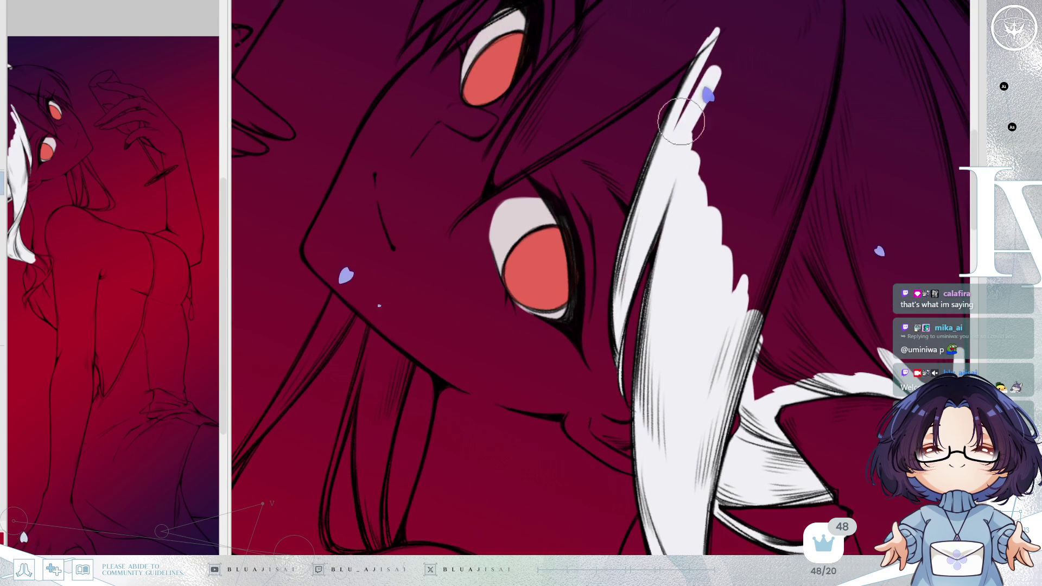
{"action": "mouse_move", "coordinate": [644, 128]}
{"action": "left_mouse_down"}
{"action": "mouse_move", "coordinate": [464, 319]}
{"action": "mouse_move", "coordinate": [517, 275]}
{"action": "left_mouse_up"}
- Paint a white highlight between the eyes and join it up to the white hair strand
{"action": "left_click_drag", "start_coordinate": [451, 330], "coordinate": [549, 246]}
{"action": "left_click_drag", "start_coordinate": [472, 309], "coordinate": [579, 230]}
{"action": "left_click_drag", "start_coordinate": [476, 302], "coordinate": [602, 206]}
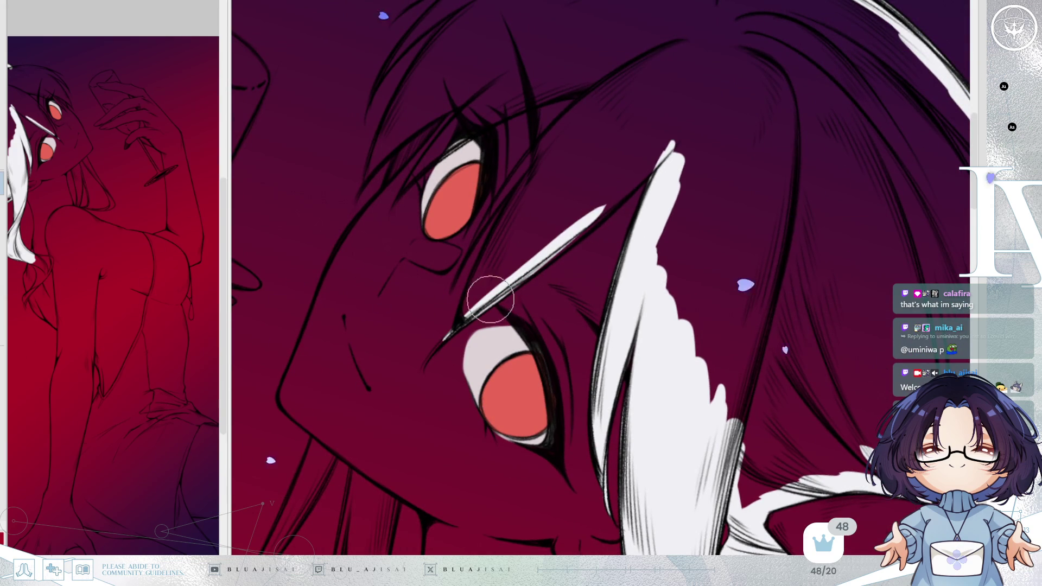
{"action": "left_click_drag", "start_coordinate": [549, 254], "coordinate": [634, 159]}
{"action": "left_click_drag", "start_coordinate": [570, 226], "coordinate": [668, 149]}
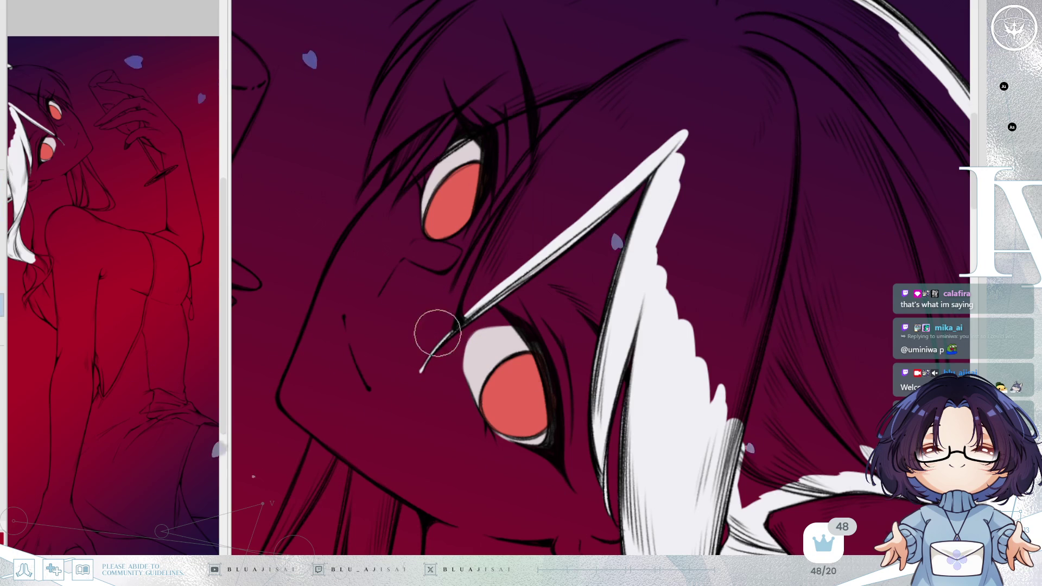
- Paint a thick white stroke up the hair line and fill the lock beside it solid white
{"action": "left_click_drag", "start_coordinate": [409, 380], "coordinate": [426, 347]}
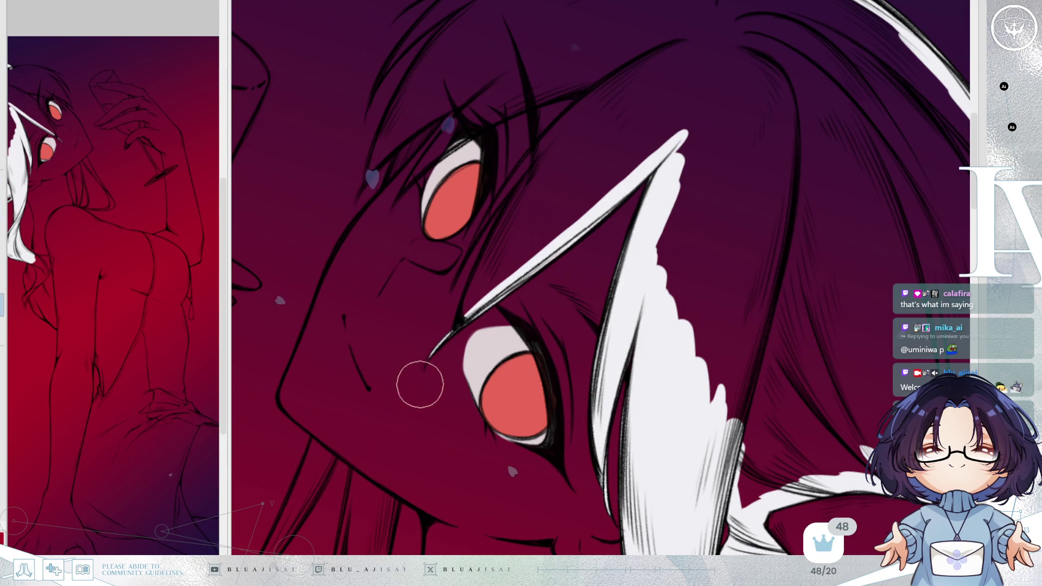
{"action": "left_click_drag", "start_coordinate": [448, 321], "coordinate": [581, 133]}
{"action": "left_click_drag", "start_coordinate": [496, 245], "coordinate": [616, 89]}
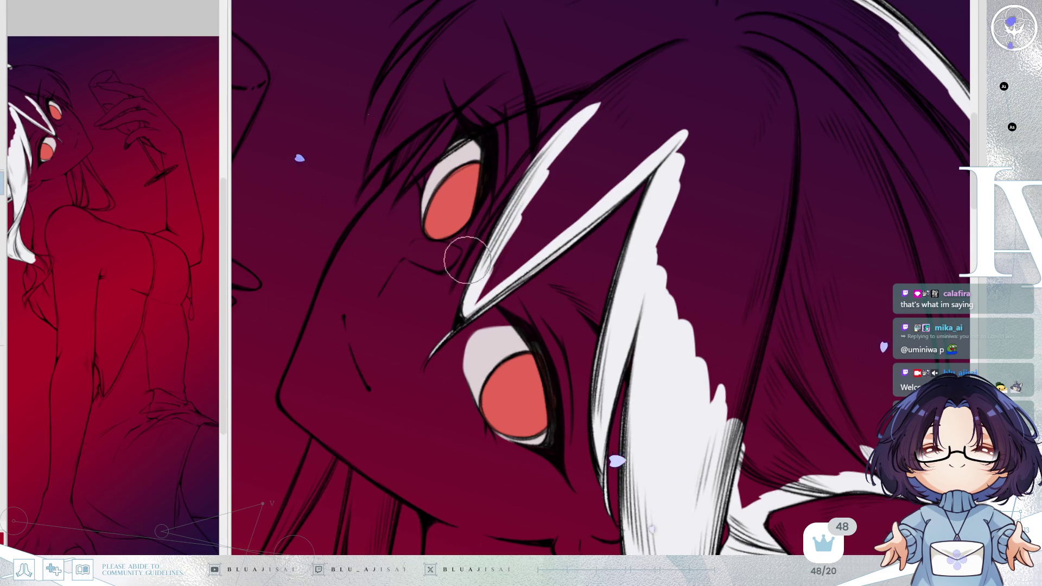
{"action": "mouse_move", "coordinate": [478, 231]}
{"action": "left_mouse_down"}
{"action": "mouse_move", "coordinate": [491, 201]}
{"action": "mouse_move", "coordinate": [577, 117]}
{"action": "mouse_move", "coordinate": [544, 140]}
{"action": "mouse_move", "coordinate": [571, 128]}
{"action": "left_mouse_up"}
{"action": "mouse_move", "coordinate": [476, 293]}
{"action": "left_mouse_down"}
{"action": "mouse_move", "coordinate": [610, 105]}
{"action": "mouse_move", "coordinate": [685, 65]}
{"action": "left_mouse_up"}
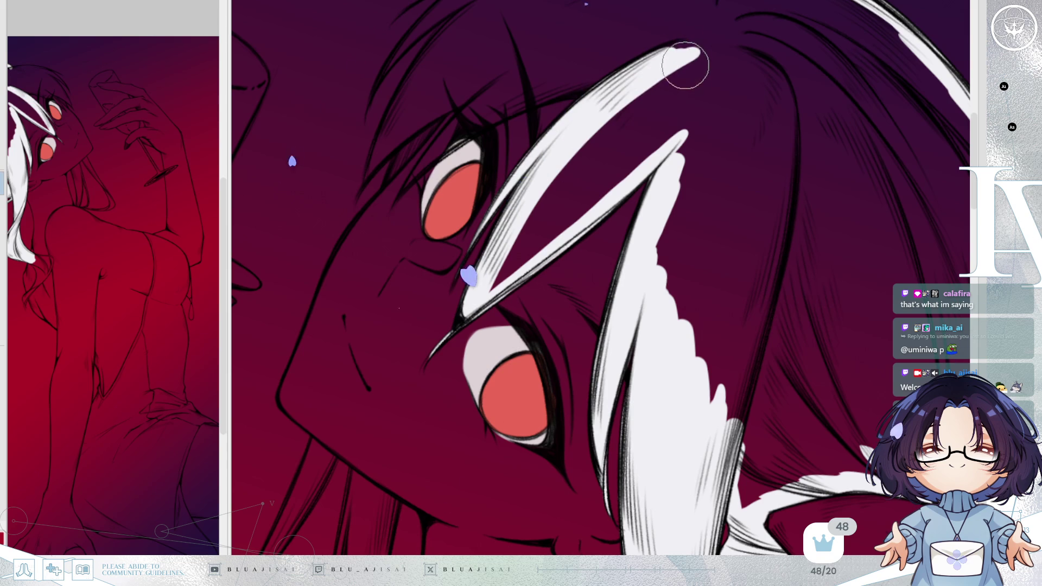
{"action": "mouse_move", "coordinate": [674, 117]}
{"action": "left_mouse_down"}
{"action": "mouse_move", "coordinate": [496, 302]}
{"action": "mouse_move", "coordinate": [605, 187]}
{"action": "mouse_move", "coordinate": [551, 217]}
{"action": "mouse_move", "coordinate": [616, 105]}
{"action": "mouse_move", "coordinate": [721, 89]}
{"action": "mouse_move", "coordinate": [675, 209]}
{"action": "mouse_move", "coordinate": [749, 448]}
{"action": "mouse_move", "coordinate": [785, 472]}
{"action": "mouse_move", "coordinate": [739, 381]}
{"action": "mouse_move", "coordinate": [765, 245]}
{"action": "left_mouse_up"}
{"action": "scroll", "coordinate": [766, 244], "scroll_direction": "down", "scroll_amount": 5}
{"action": "left_click_drag", "start_coordinate": [768, 326], "coordinate": [728, 329]}
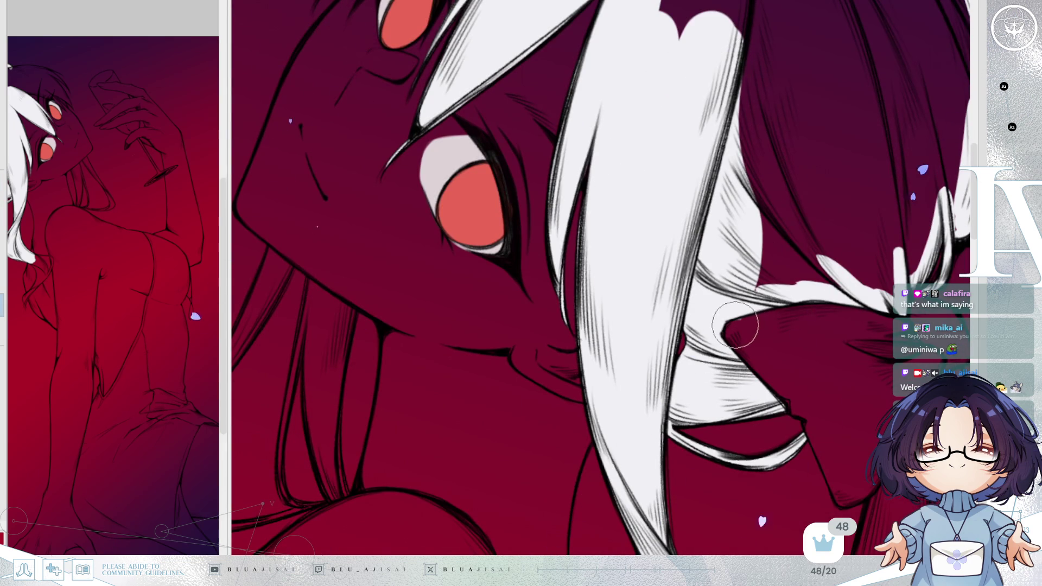
- Rotate the canvas so the face sits lower-right, ready for the other eye
{"action": "left_click_drag", "start_coordinate": [743, 325], "coordinate": [805, 295]}
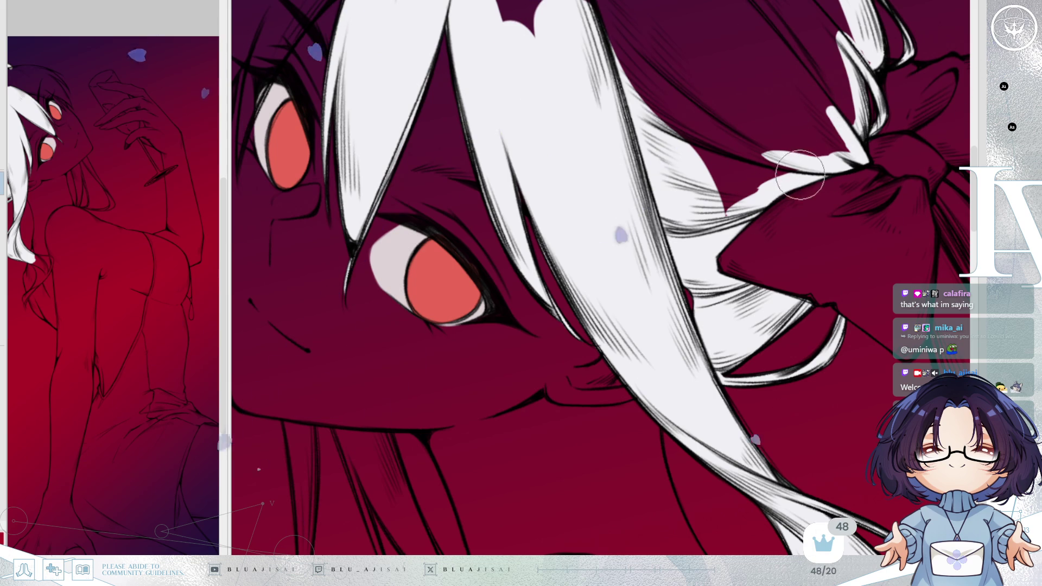
{"action": "left_click_drag", "start_coordinate": [794, 183], "coordinate": [628, 208]}
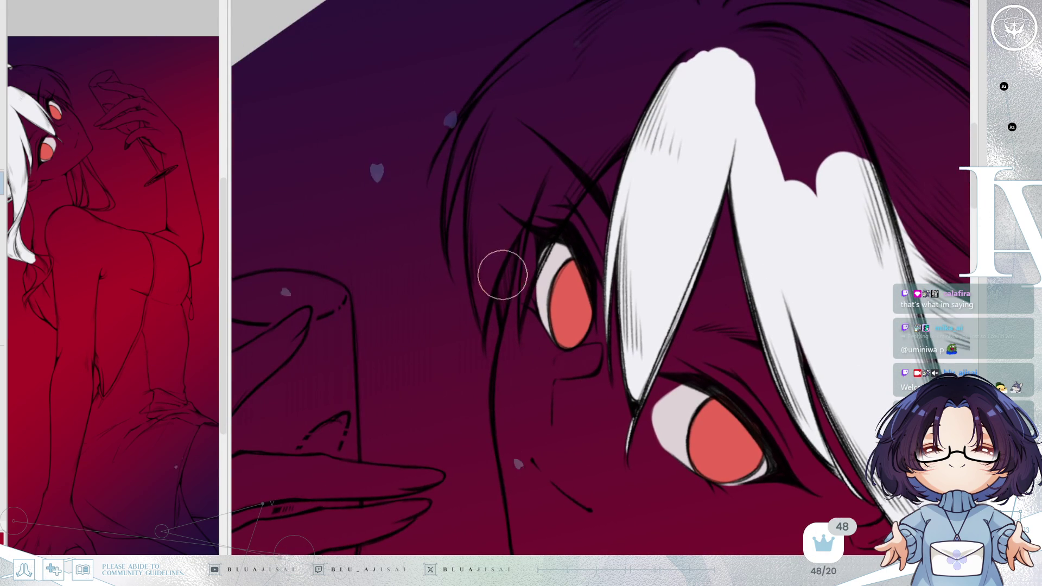
- Paint white strands in the bangs left of the eye and a new outlined strand above
{"action": "left_click_drag", "start_coordinate": [483, 123], "coordinate": [478, 232]}
{"action": "mouse_move", "coordinate": [494, 106]}
{"action": "left_mouse_down"}
{"action": "mouse_move", "coordinate": [479, 300]}
{"action": "mouse_move", "coordinate": [470, 258]}
{"action": "left_mouse_up"}
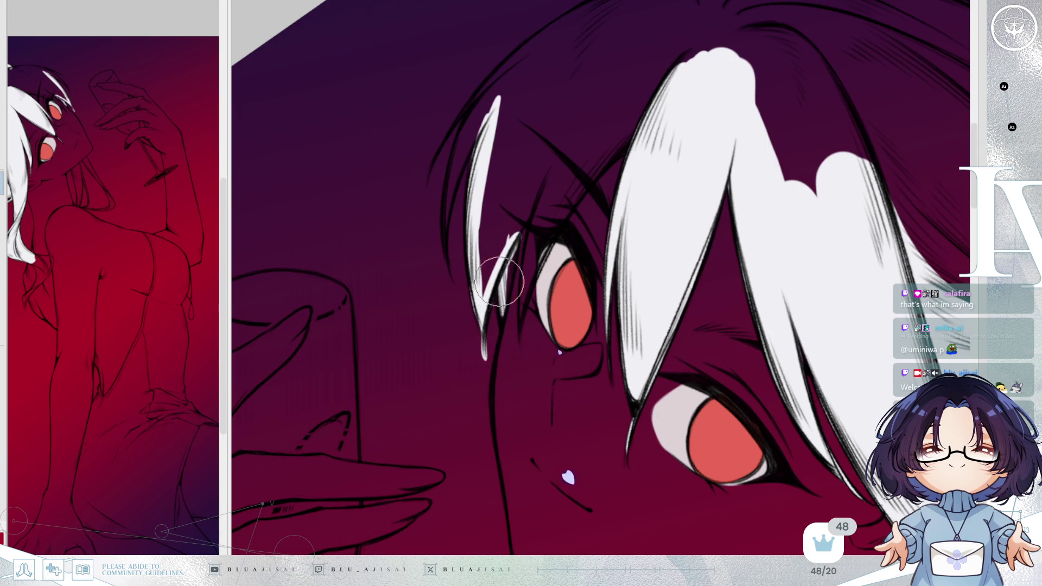
{"action": "mouse_move", "coordinate": [511, 254]}
{"action": "left_mouse_down"}
{"action": "mouse_move", "coordinate": [487, 293]}
{"action": "mouse_move", "coordinate": [539, 171]}
{"action": "mouse_move", "coordinate": [522, 236]}
{"action": "mouse_move", "coordinate": [512, 221]}
{"action": "mouse_move", "coordinate": [551, 174]}
{"action": "mouse_move", "coordinate": [519, 330]}
{"action": "mouse_move", "coordinate": [593, 158]}
{"action": "mouse_move", "coordinate": [541, 252]}
{"action": "mouse_move", "coordinate": [599, 159]}
{"action": "mouse_move", "coordinate": [660, 106]}
{"action": "left_mouse_up"}
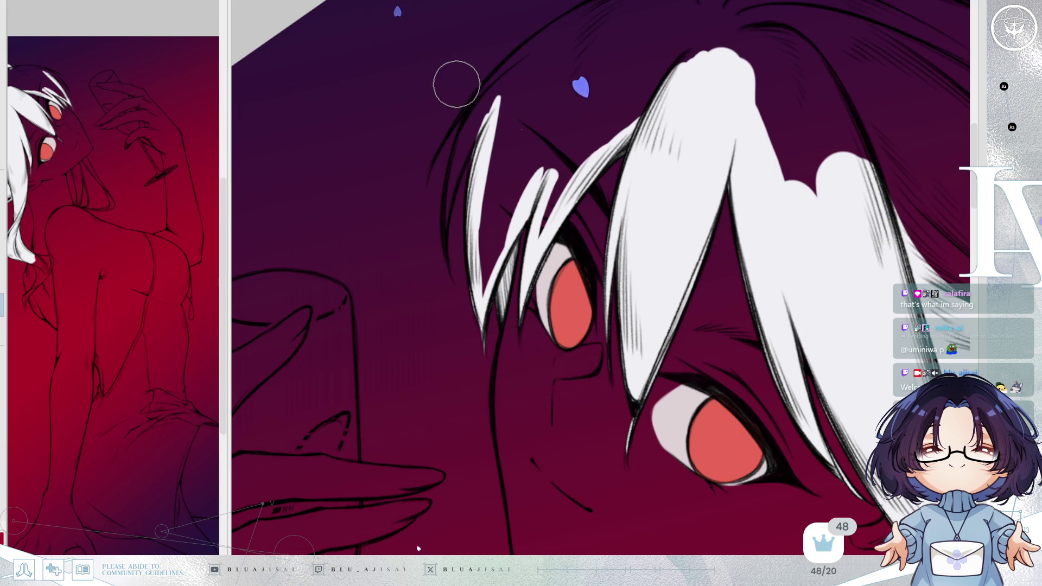
{"action": "left_click_drag", "start_coordinate": [477, 105], "coordinate": [437, 204]}
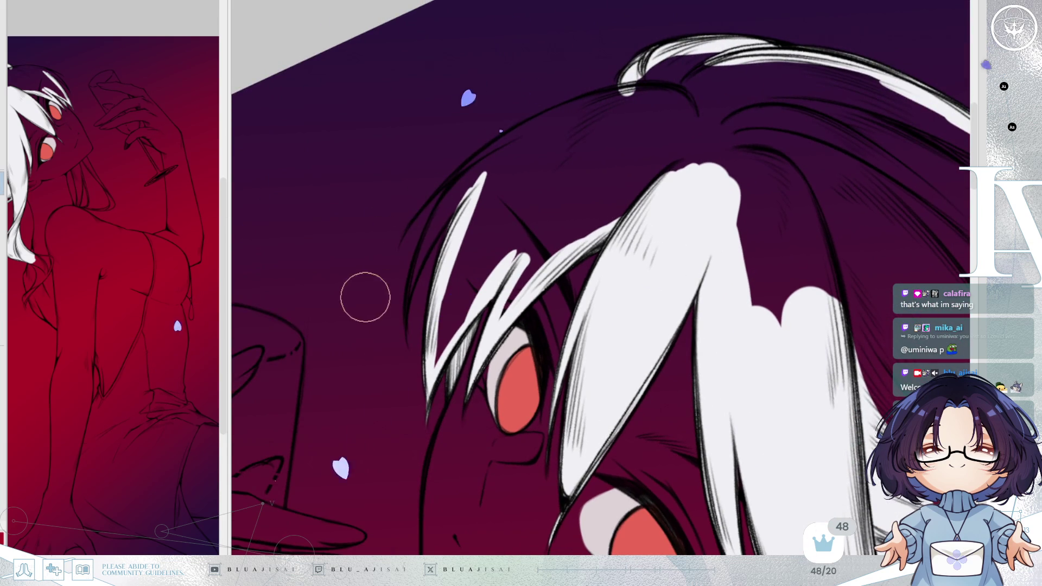
{"action": "mouse_move", "coordinate": [403, 303]}
{"action": "left_mouse_down"}
{"action": "mouse_move", "coordinate": [418, 233]}
{"action": "mouse_move", "coordinate": [414, 268]}
{"action": "mouse_move", "coordinate": [461, 194]}
{"action": "mouse_move", "coordinate": [418, 186]}
{"action": "mouse_move", "coordinate": [426, 209]}
{"action": "mouse_move", "coordinate": [512, 140]}
{"action": "mouse_move", "coordinate": [441, 206]}
{"action": "mouse_move", "coordinate": [477, 158]}
{"action": "mouse_move", "coordinate": [585, 78]}
{"action": "left_mouse_up"}
- With a much bigger brush, fill the top of the head white up to the bow
{"action": "key", "text": "Delete"}
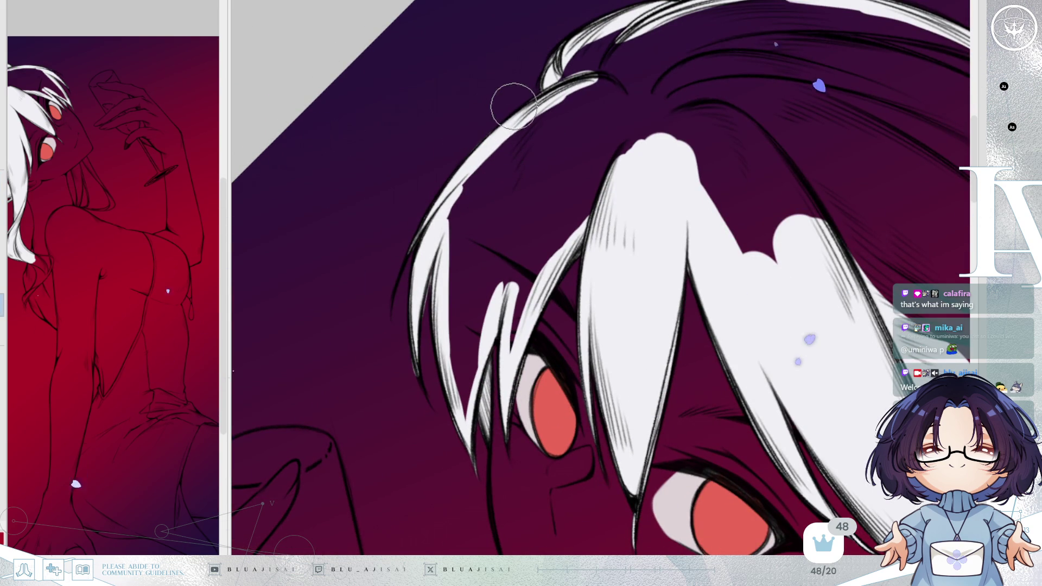
{"action": "left_click_drag", "start_coordinate": [464, 211], "coordinate": [386, 118]}
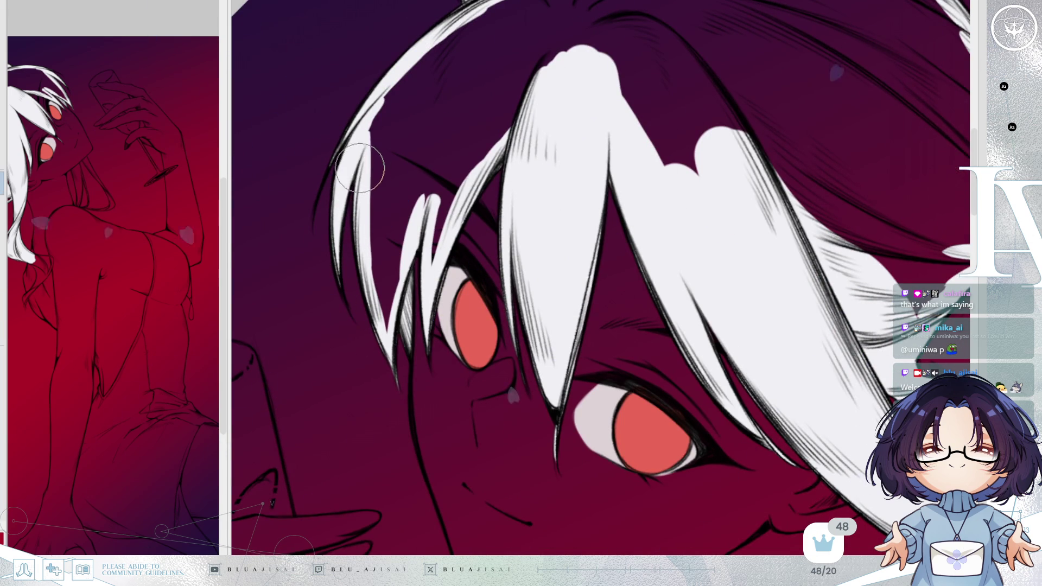
{"action": "left_click_drag", "start_coordinate": [362, 162], "coordinate": [385, 293]}
{"action": "key", "text": "bracketright"}
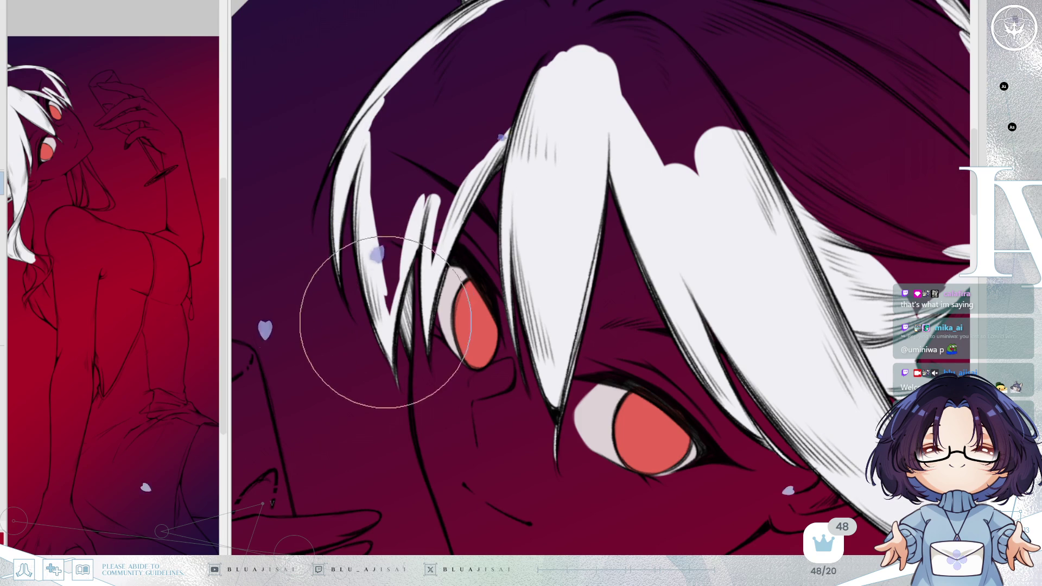
{"action": "mouse_move", "coordinate": [382, 216]}
{"action": "left_mouse_down"}
{"action": "mouse_move", "coordinate": [444, 154]}
{"action": "mouse_move", "coordinate": [384, 279]}
{"action": "mouse_move", "coordinate": [431, 186]}
{"action": "mouse_move", "coordinate": [436, 245]}
{"action": "mouse_move", "coordinate": [488, 127]}
{"action": "mouse_move", "coordinate": [481, 138]}
{"action": "left_mouse_up"}
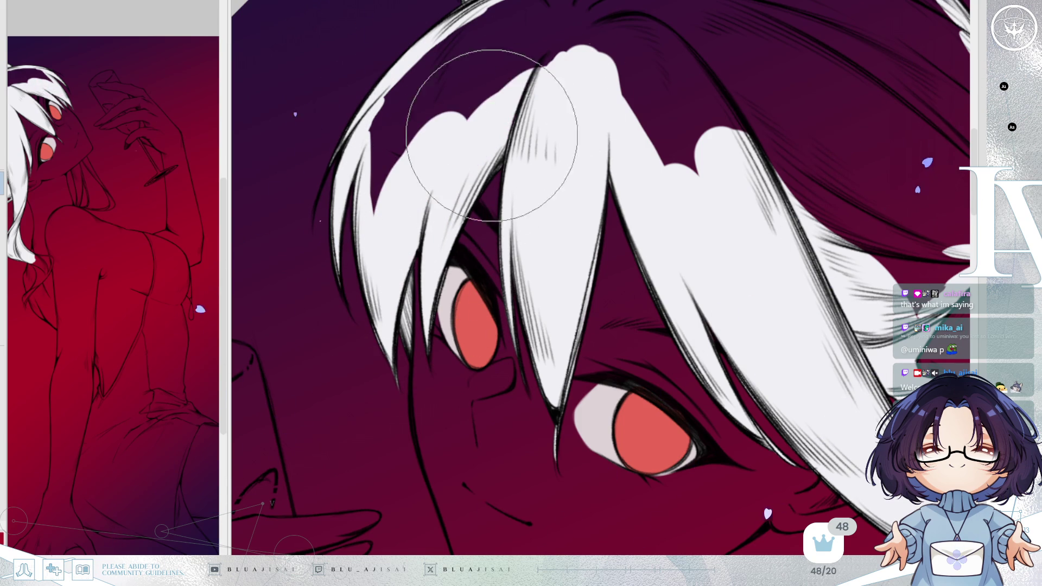
{"action": "scroll", "coordinate": [407, 269], "scroll_direction": "down", "scroll_amount": 2}
{"action": "mouse_move", "coordinate": [406, 271]}
{"action": "left_mouse_down"}
{"action": "mouse_move", "coordinate": [371, 268]}
{"action": "mouse_move", "coordinate": [407, 209]}
{"action": "mouse_move", "coordinate": [476, 172]}
{"action": "mouse_move", "coordinate": [472, 144]}
{"action": "mouse_move", "coordinate": [558, 139]}
{"action": "mouse_move", "coordinate": [625, 102]}
{"action": "mouse_move", "coordinate": [569, 105]}
{"action": "mouse_move", "coordinate": [558, 152]}
{"action": "mouse_move", "coordinate": [419, 209]}
{"action": "mouse_move", "coordinate": [559, 210]}
{"action": "mouse_move", "coordinate": [710, 232]}
{"action": "mouse_move", "coordinate": [480, 337]}
{"action": "mouse_move", "coordinate": [562, 286]}
{"action": "left_mouse_up"}
{"action": "mouse_move", "coordinate": [454, 233]}
{"action": "left_mouse_down"}
{"action": "mouse_move", "coordinate": [396, 349]}
{"action": "mouse_move", "coordinate": [408, 326]}
{"action": "mouse_move", "coordinate": [389, 279]}
{"action": "mouse_move", "coordinate": [372, 279]}
{"action": "mouse_move", "coordinate": [407, 233]}
{"action": "mouse_move", "coordinate": [437, 158]}
{"action": "mouse_move", "coordinate": [586, 65]}
{"action": "mouse_move", "coordinate": [632, 138]}
{"action": "mouse_move", "coordinate": [628, 152]}
{"action": "mouse_move", "coordinate": [497, 155]}
{"action": "mouse_move", "coordinate": [586, 179]}
{"action": "mouse_move", "coordinate": [489, 245]}
{"action": "mouse_move", "coordinate": [407, 382]}
{"action": "mouse_move", "coordinate": [476, 303]}
{"action": "mouse_move", "coordinate": [537, 269]}
{"action": "mouse_move", "coordinate": [456, 390]}
{"action": "mouse_move", "coordinate": [488, 367]}
{"action": "mouse_move", "coordinate": [509, 406]}
{"action": "mouse_move", "coordinate": [441, 419]}
{"action": "mouse_move", "coordinate": [465, 430]}
{"action": "mouse_move", "coordinate": [453, 442]}
{"action": "mouse_move", "coordinate": [494, 446]}
{"action": "mouse_move", "coordinate": [489, 433]}
{"action": "mouse_move", "coordinate": [535, 372]}
{"action": "mouse_move", "coordinate": [522, 302]}
{"action": "mouse_move", "coordinate": [495, 279]}
{"action": "left_mouse_up"}
{"action": "scroll", "coordinate": [823, 230], "scroll_direction": "down", "scroll_amount": 1}
{"action": "scroll", "coordinate": [823, 229], "scroll_direction": "down", "scroll_amount": 1}
{"action": "scroll", "coordinate": [799, 268], "scroll_direction": "down", "scroll_amount": 1}
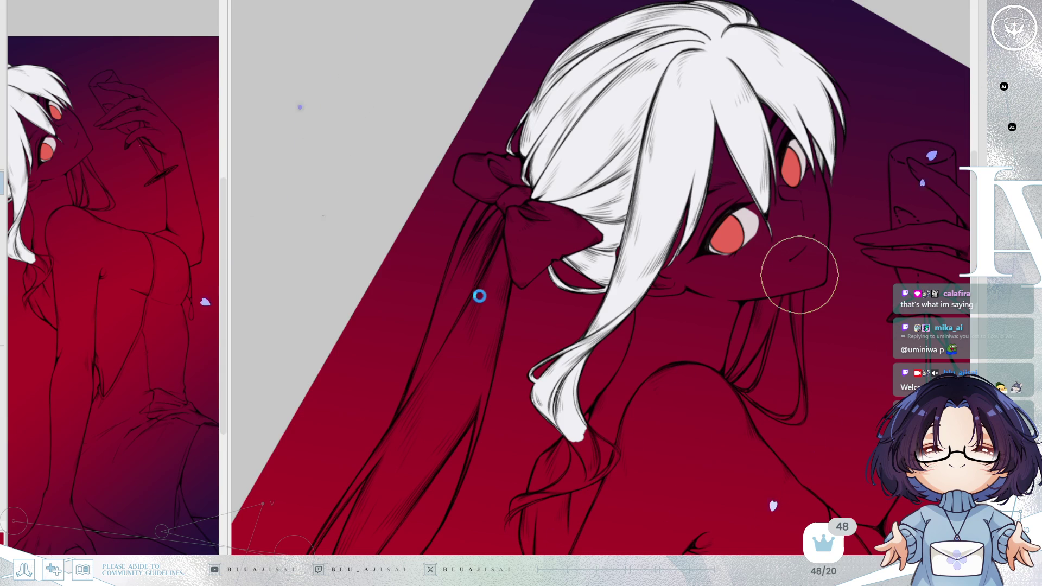
- Paint a white highlight down the ponytail strand below the bow, undoing the last extension
{"action": "key", "text": "End"}
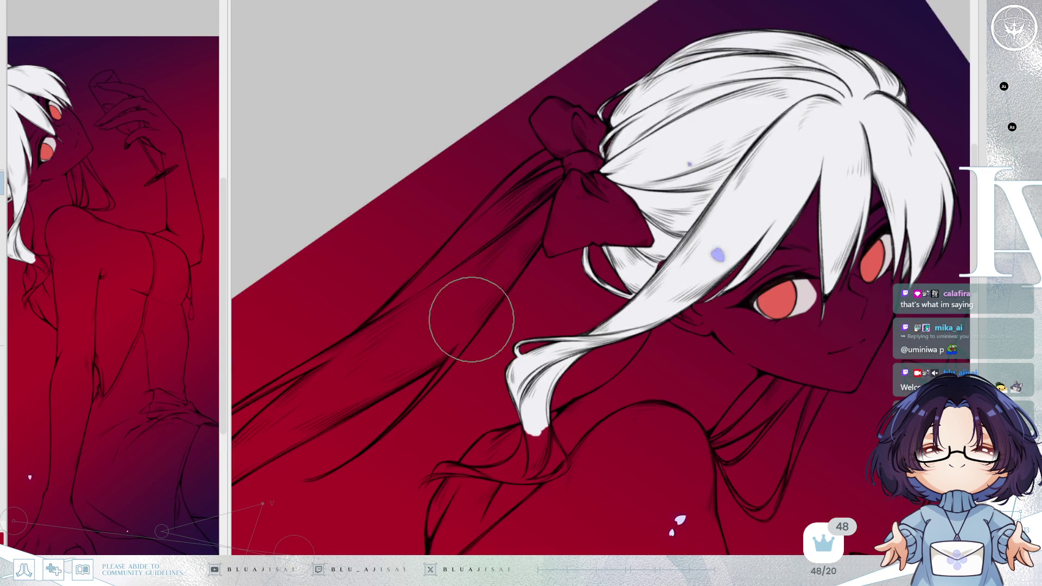
{"action": "scroll", "coordinate": [552, 281], "scroll_direction": "up", "scroll_amount": 1}
{"action": "scroll", "coordinate": [538, 229], "scroll_direction": "up", "scroll_amount": 1}
{"action": "mouse_move", "coordinate": [398, 366]}
{"action": "left_mouse_down"}
{"action": "mouse_move", "coordinate": [561, 210]}
{"action": "mouse_move", "coordinate": [465, 333]}
{"action": "mouse_move", "coordinate": [499, 300]}
{"action": "mouse_move", "coordinate": [499, 283]}
{"action": "left_mouse_up"}
{"action": "scroll", "coordinate": [421, 339], "scroll_direction": "up", "scroll_amount": 1}
{"action": "key", "text": "ctrl+z"}
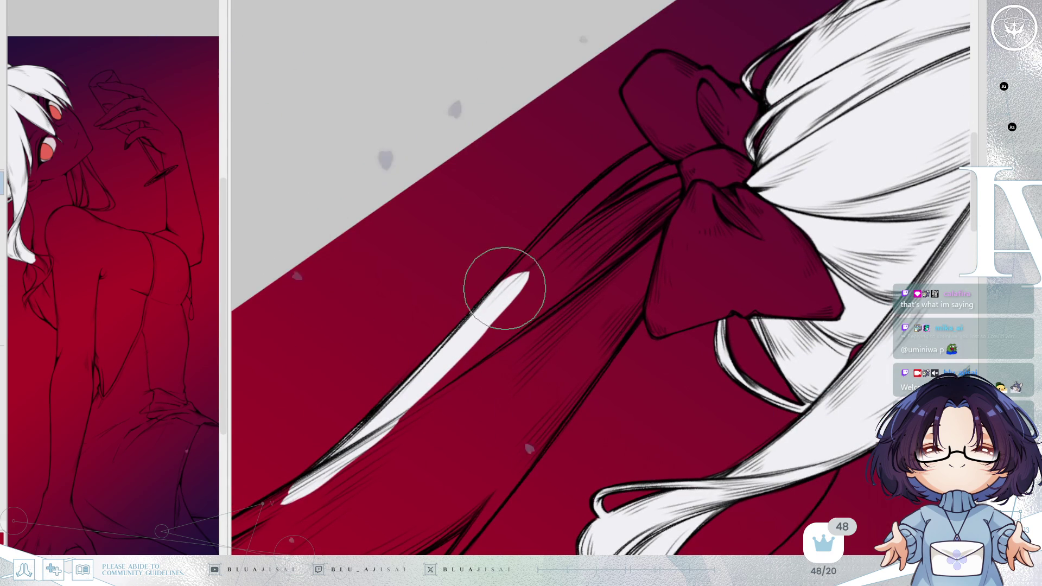
- Paint and thicken white highlights on the strands just below the bow knot
{"action": "mouse_move", "coordinate": [465, 315]}
{"action": "left_mouse_down"}
{"action": "mouse_move", "coordinate": [618, 163]}
{"action": "mouse_move", "coordinate": [648, 152]}
{"action": "left_mouse_up"}
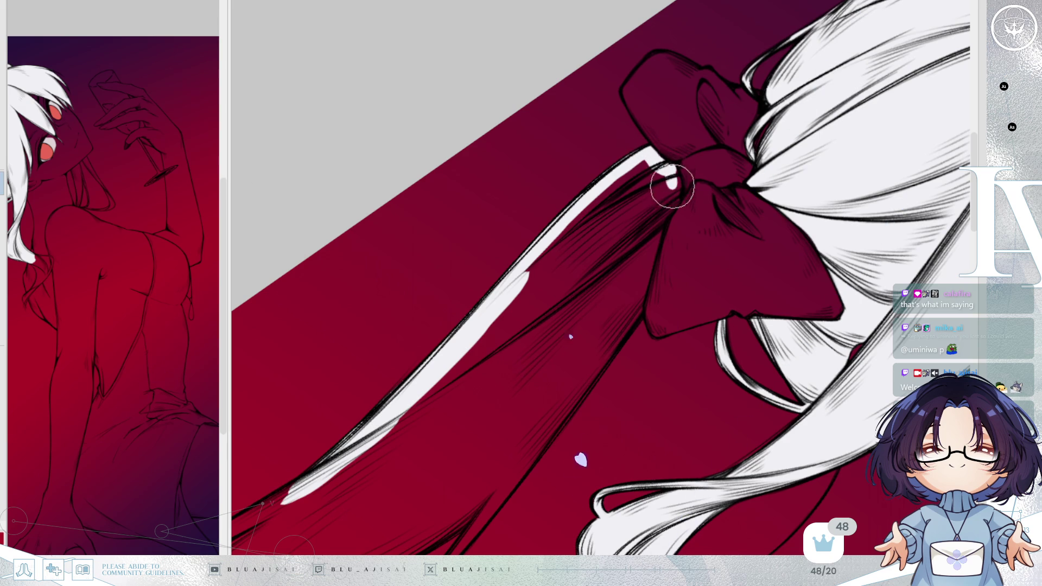
{"action": "left_click_drag", "start_coordinate": [676, 185], "coordinate": [649, 260]}
{"action": "left_click_drag", "start_coordinate": [663, 208], "coordinate": [642, 309]}
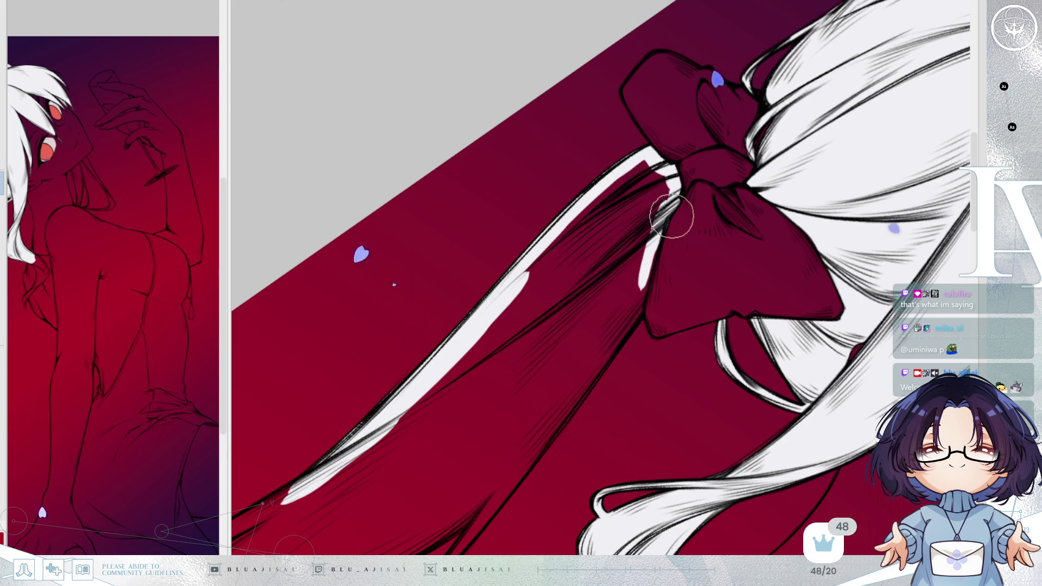
{"action": "mouse_move", "coordinate": [674, 221]}
{"action": "left_mouse_down"}
{"action": "mouse_move", "coordinate": [635, 310]}
{"action": "mouse_move", "coordinate": [588, 366]}
{"action": "mouse_move", "coordinate": [537, 294]}
{"action": "left_mouse_up"}
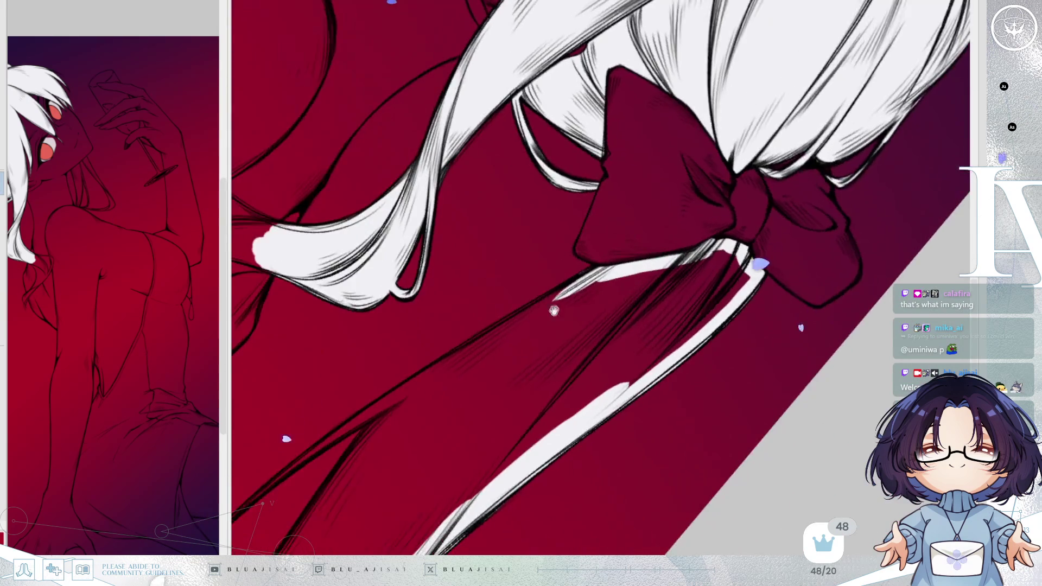
{"action": "left_click_drag", "start_coordinate": [472, 356], "coordinate": [530, 306]}
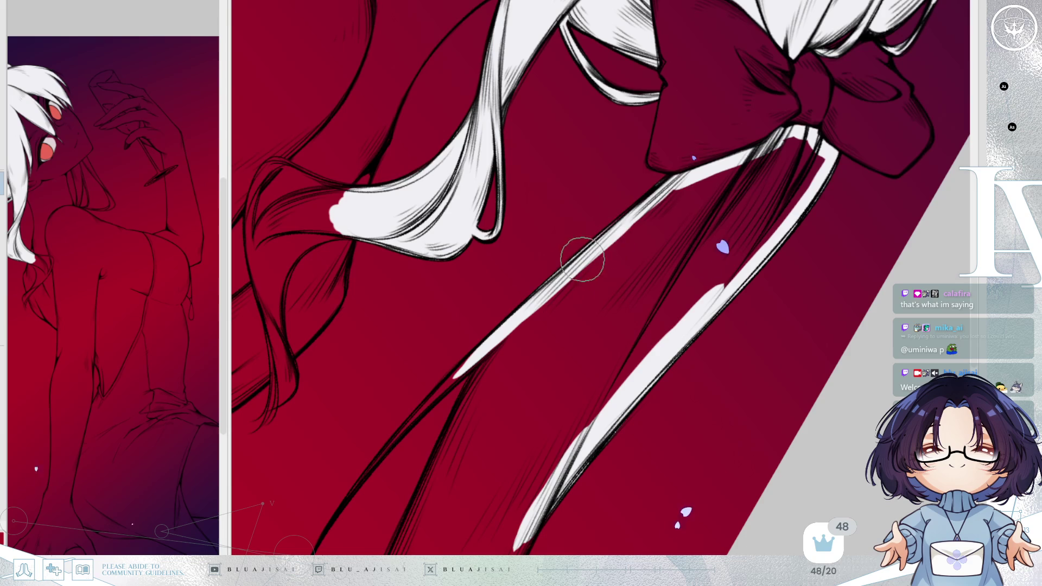
{"action": "left_click_drag", "start_coordinate": [780, 147], "coordinate": [793, 162]}
- Extend the white fill down the lower strands, redrawing a misplaced stroke
{"action": "mouse_move", "coordinate": [530, 356]}
{"action": "left_mouse_down"}
{"action": "mouse_move", "coordinate": [614, 261]}
{"action": "mouse_move", "coordinate": [505, 318]}
{"action": "left_mouse_up"}
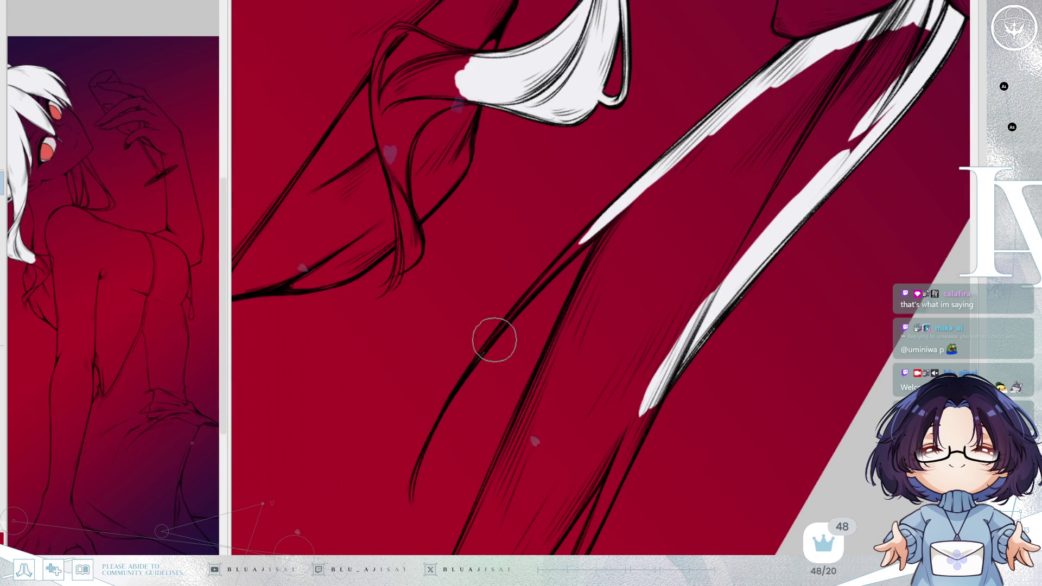
{"action": "mouse_move", "coordinate": [537, 288]}
{"action": "left_mouse_down"}
{"action": "mouse_move", "coordinate": [559, 256]}
{"action": "mouse_move", "coordinate": [512, 302]}
{"action": "mouse_move", "coordinate": [580, 240]}
{"action": "left_mouse_up"}
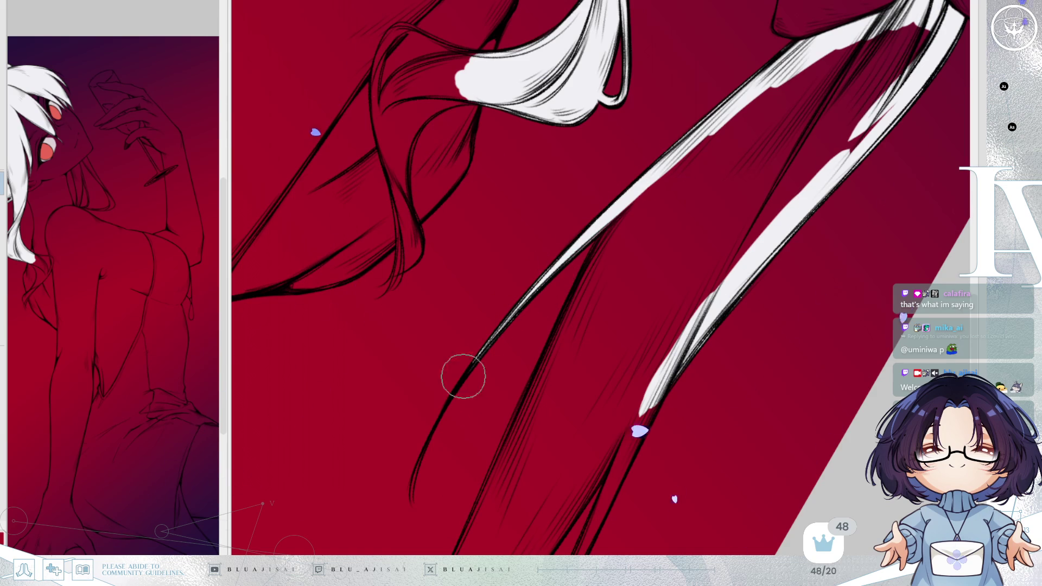
{"action": "left_click_drag", "start_coordinate": [413, 486], "coordinate": [492, 283]}
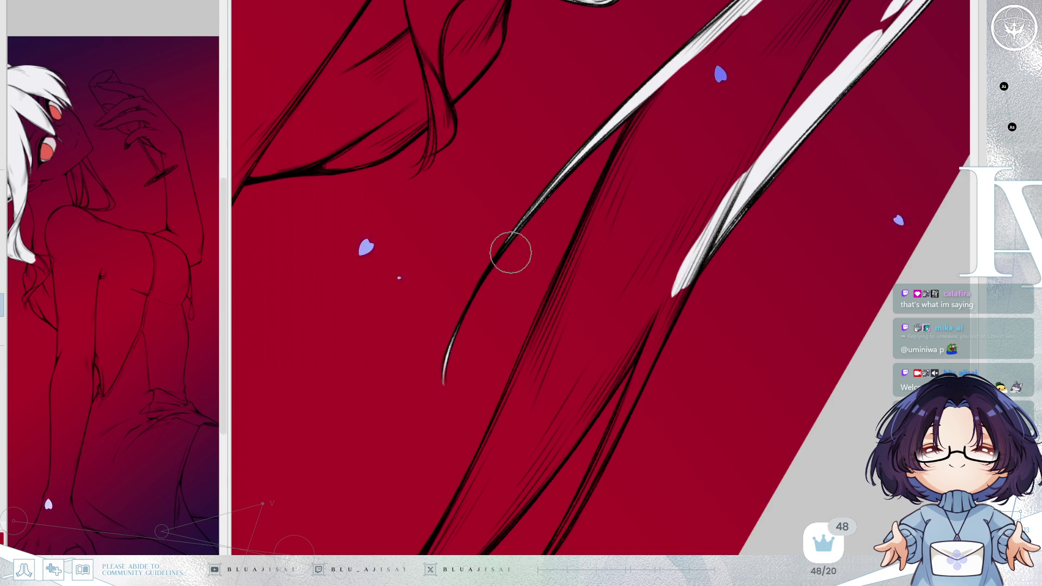
{"action": "left_click_drag", "start_coordinate": [510, 241], "coordinate": [532, 327]}
{"action": "left_click_drag", "start_coordinate": [362, 500], "coordinate": [565, 271]}
{"action": "key", "text": "ctrl+z"}
{"action": "left_click_drag", "start_coordinate": [447, 409], "coordinate": [574, 261]}
{"action": "mouse_move", "coordinate": [488, 353]}
{"action": "left_mouse_down"}
{"action": "mouse_move", "coordinate": [634, 197]}
{"action": "mouse_move", "coordinate": [538, 310]}
{"action": "mouse_move", "coordinate": [622, 208]}
{"action": "left_mouse_up"}
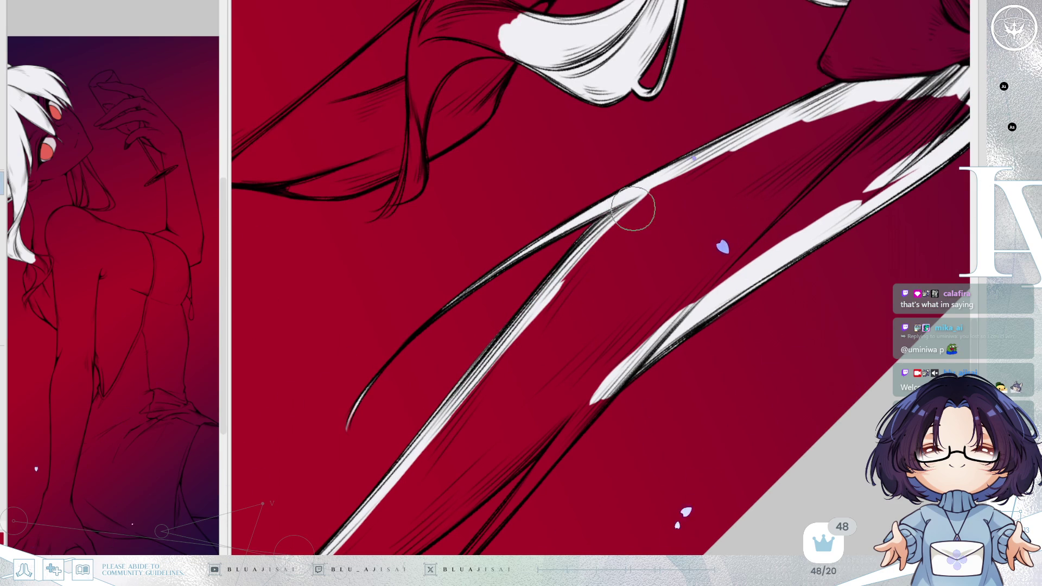
- With a smaller brush, paint a white highlight along the strand's line toward its tip
{"action": "key", "text": "bracketleft"}
{"action": "mouse_move", "coordinate": [505, 363]}
{"action": "left_mouse_down"}
{"action": "mouse_move", "coordinate": [674, 186]}
{"action": "mouse_move", "coordinate": [797, 128]}
{"action": "mouse_move", "coordinate": [616, 191]}
{"action": "mouse_move", "coordinate": [668, 171]}
{"action": "mouse_move", "coordinate": [693, 198]}
{"action": "mouse_move", "coordinate": [647, 233]}
{"action": "mouse_move", "coordinate": [511, 279]}
{"action": "mouse_move", "coordinate": [530, 230]}
{"action": "mouse_move", "coordinate": [345, 367]}
{"action": "mouse_move", "coordinate": [448, 372]}
{"action": "mouse_move", "coordinate": [303, 456]}
{"action": "mouse_move", "coordinate": [445, 297]}
{"action": "mouse_move", "coordinate": [314, 459]}
{"action": "mouse_move", "coordinate": [586, 203]}
{"action": "mouse_move", "coordinate": [298, 481]}
{"action": "mouse_move", "coordinate": [554, 262]}
{"action": "mouse_move", "coordinate": [753, 127]}
{"action": "left_mouse_up"}
- Whiten the black strand and cover the red sliver between the white strands
{"action": "mouse_move", "coordinate": [502, 291]}
{"action": "left_mouse_down"}
{"action": "mouse_move", "coordinate": [521, 269]}
{"action": "mouse_move", "coordinate": [489, 350]}
{"action": "mouse_move", "coordinate": [540, 233]}
{"action": "mouse_move", "coordinate": [660, 186]}
{"action": "mouse_move", "coordinate": [534, 236]}
{"action": "left_mouse_up"}
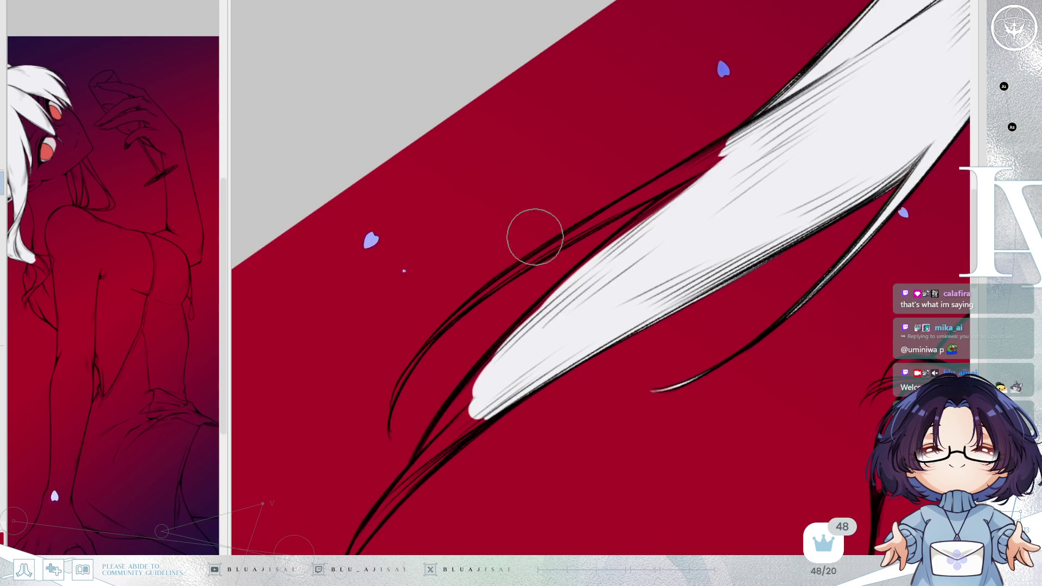
{"action": "mouse_move", "coordinate": [435, 337]}
{"action": "left_mouse_down"}
{"action": "mouse_move", "coordinate": [449, 359]}
{"action": "mouse_move", "coordinate": [574, 228]}
{"action": "left_mouse_up"}
{"action": "left_click_drag", "start_coordinate": [485, 304], "coordinate": [575, 223]}
{"action": "left_click_drag", "start_coordinate": [529, 268], "coordinate": [676, 141]}
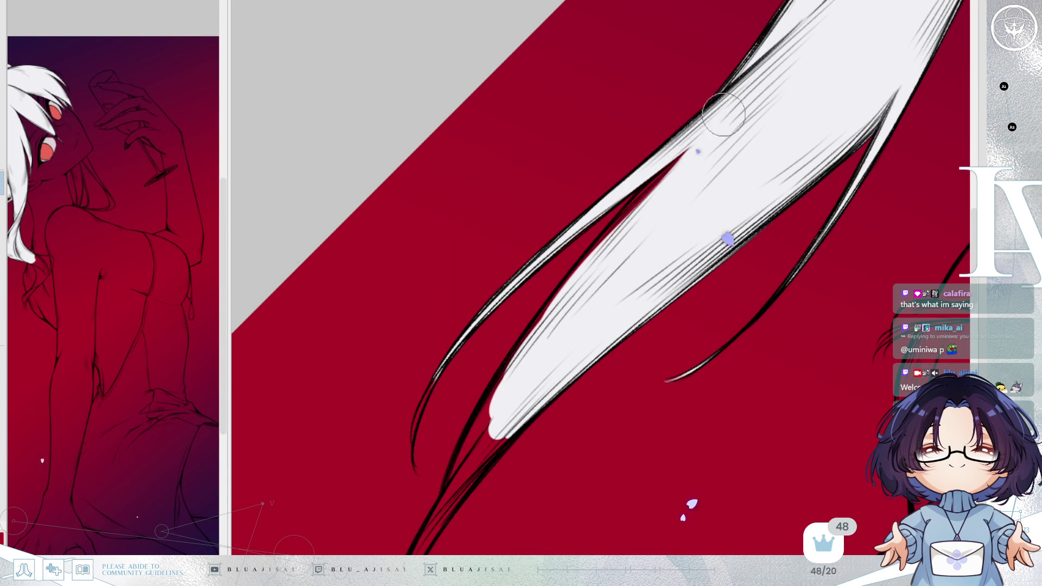
{"action": "left_click_drag", "start_coordinate": [626, 209], "coordinate": [530, 319]}
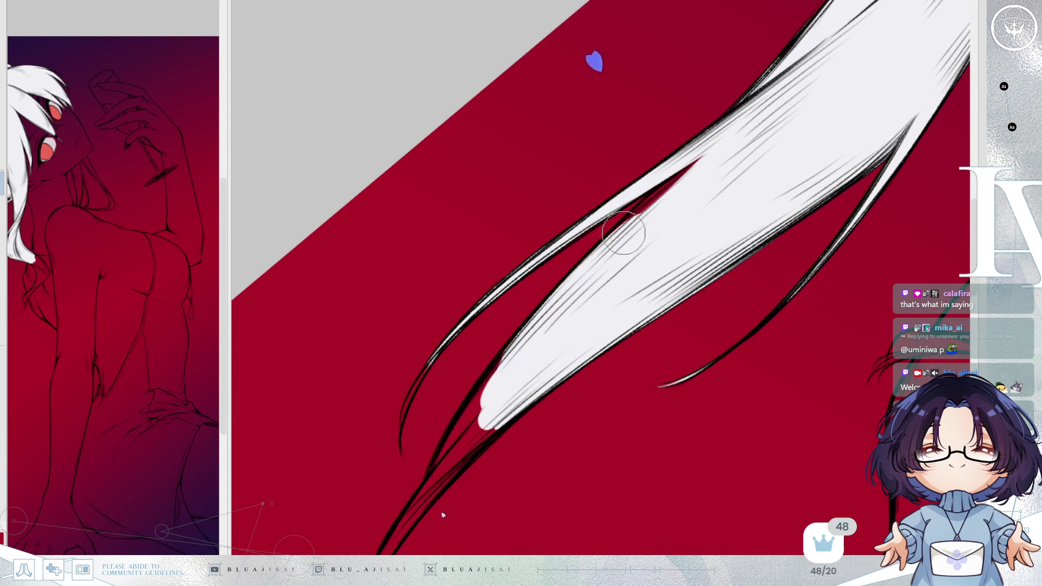
{"action": "left_click_drag", "start_coordinate": [586, 269], "coordinate": [691, 166]}
{"action": "left_click_drag", "start_coordinate": [606, 245], "coordinate": [732, 131]}
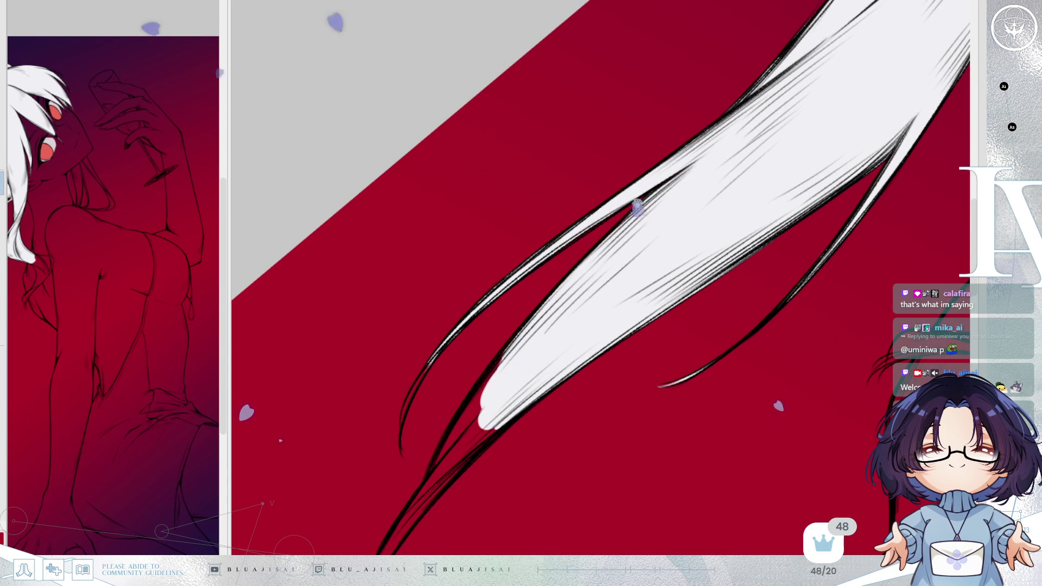
- Paint white along the lower strand tip, covering the remaining red mark
{"action": "left_click_drag", "start_coordinate": [584, 264], "coordinate": [568, 231]}
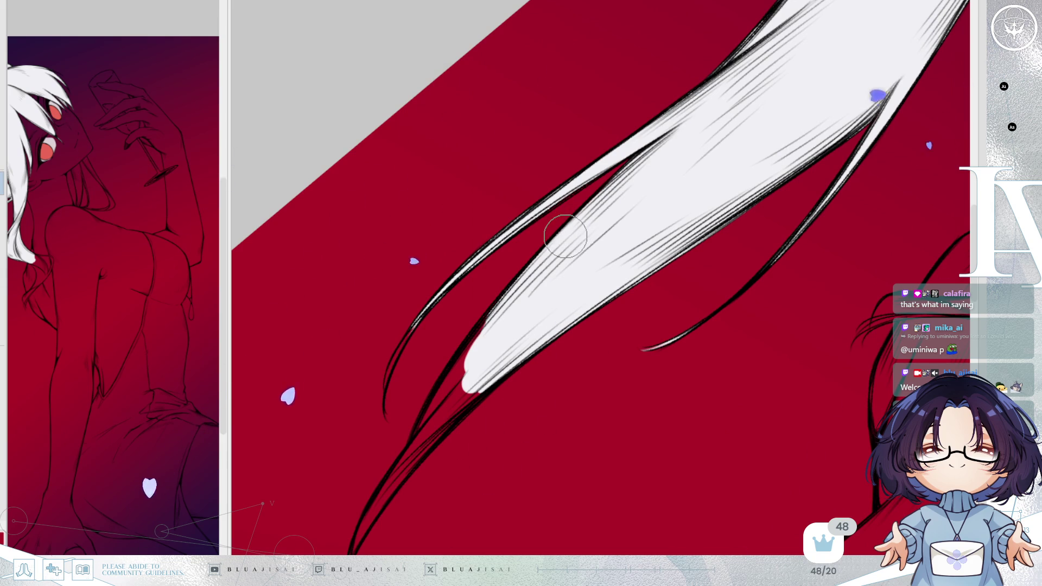
{"action": "left_click_drag", "start_coordinate": [566, 235], "coordinate": [548, 295]}
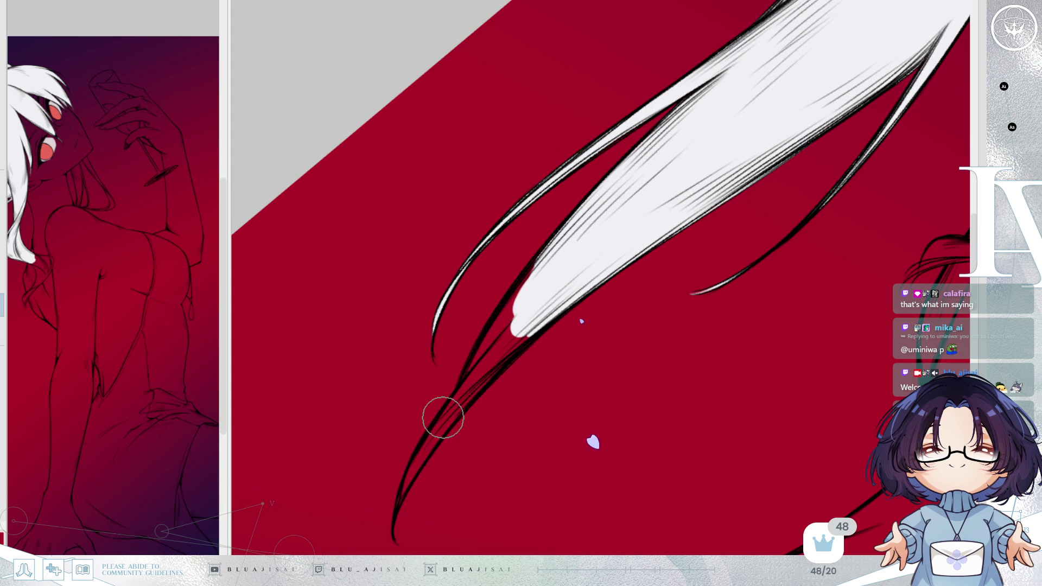
{"action": "mouse_move", "coordinate": [398, 496]}
{"action": "left_mouse_down"}
{"action": "mouse_move", "coordinate": [409, 461]}
{"action": "mouse_move", "coordinate": [510, 303]}
{"action": "left_mouse_up"}
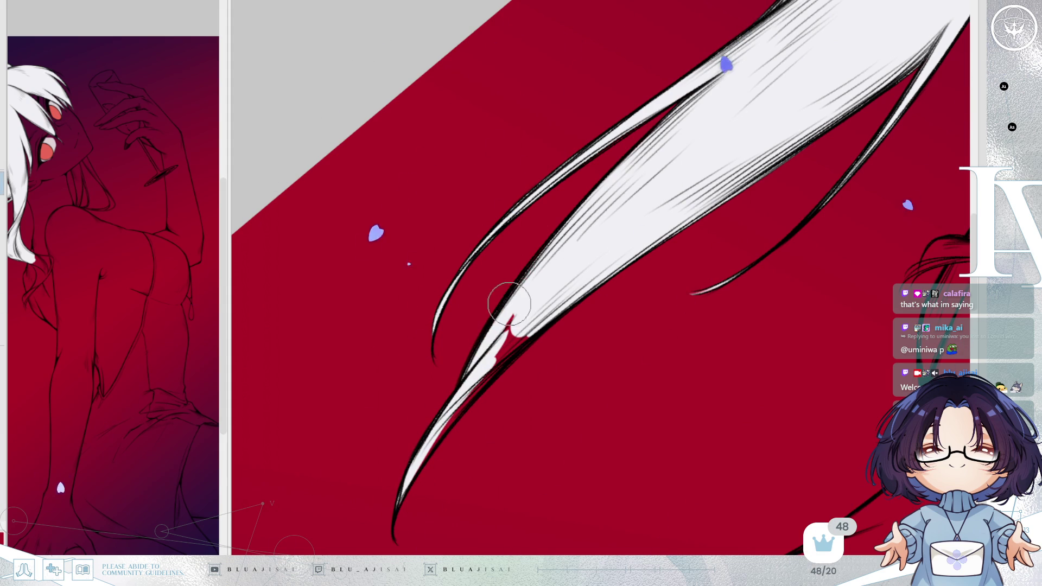
{"action": "left_click_drag", "start_coordinate": [400, 493], "coordinate": [480, 379]}
{"action": "mouse_move", "coordinate": [454, 418]}
{"action": "left_mouse_down"}
{"action": "mouse_move", "coordinate": [523, 325]}
{"action": "mouse_move", "coordinate": [523, 302]}
{"action": "left_mouse_up"}
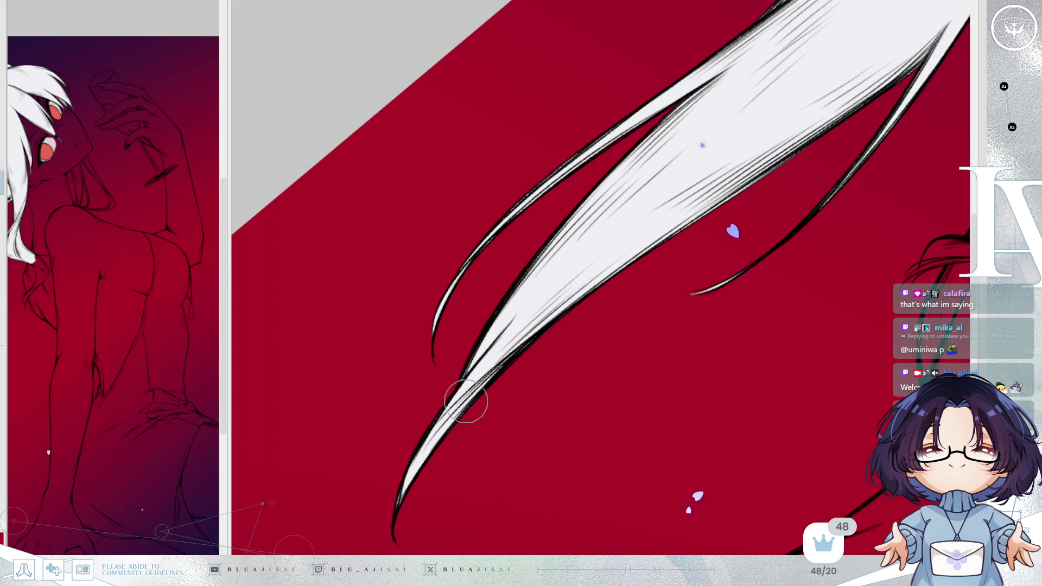
{"action": "scroll", "coordinate": [675, 232], "scroll_direction": "down", "scroll_amount": 2}
{"action": "scroll", "coordinate": [858, 152], "scroll_direction": "down", "scroll_amount": 2}
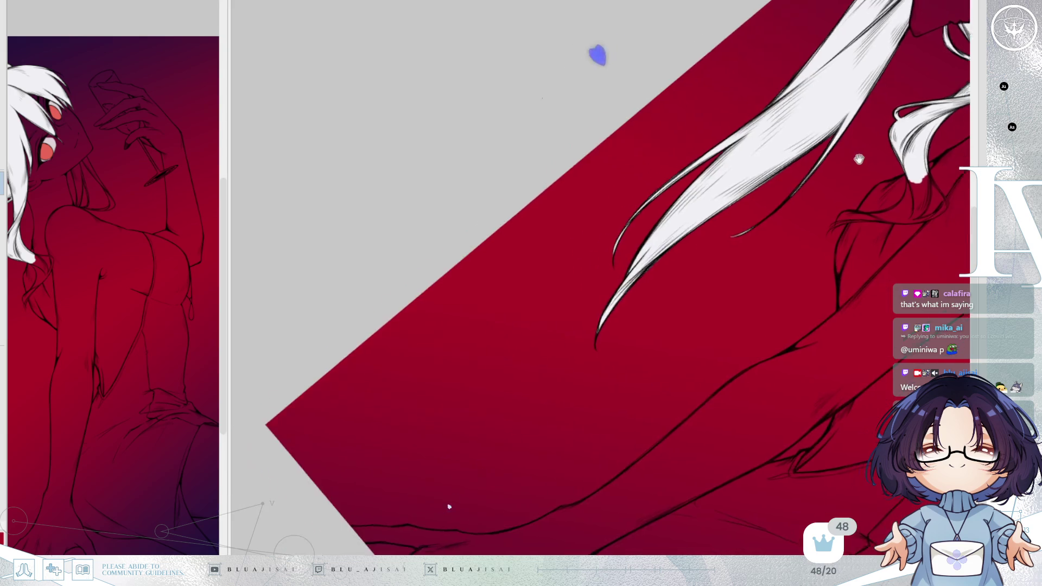
{"action": "scroll", "coordinate": [794, 157], "scroll_direction": "up", "scroll_amount": 2}
{"action": "scroll", "coordinate": [770, 179], "scroll_direction": "up", "scroll_amount": 1}
{"action": "scroll", "coordinate": [641, 265], "scroll_direction": "up", "scroll_amount": 2}
{"action": "scroll", "coordinate": [641, 265], "scroll_direction": "up", "scroll_amount": 2}
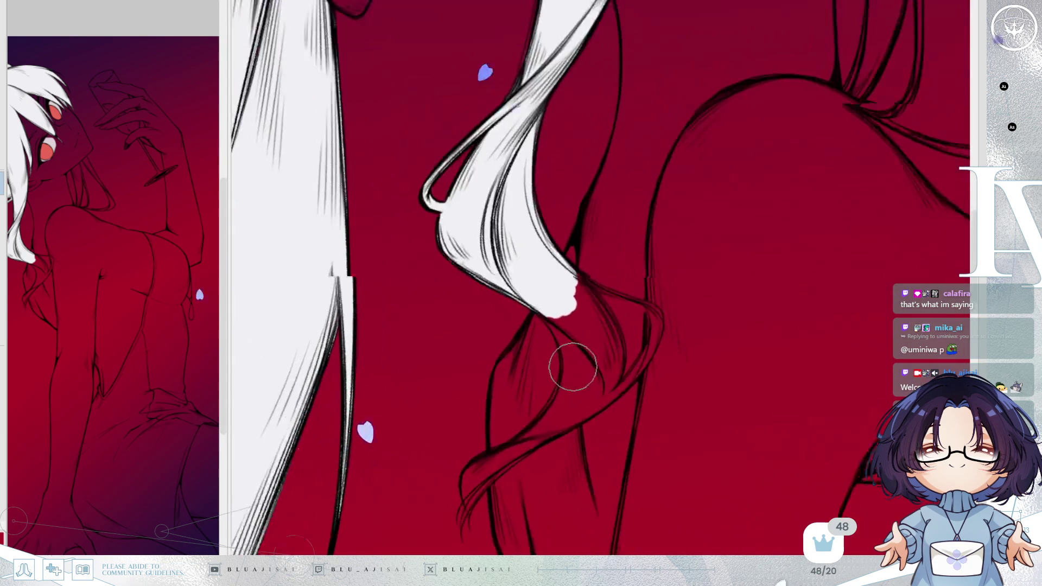
- Paint the shoulder curl's tip white and slim its bright end
{"action": "left_click_drag", "start_coordinate": [570, 361], "coordinate": [589, 279]}
{"action": "left_click_drag", "start_coordinate": [513, 361], "coordinate": [498, 393]}
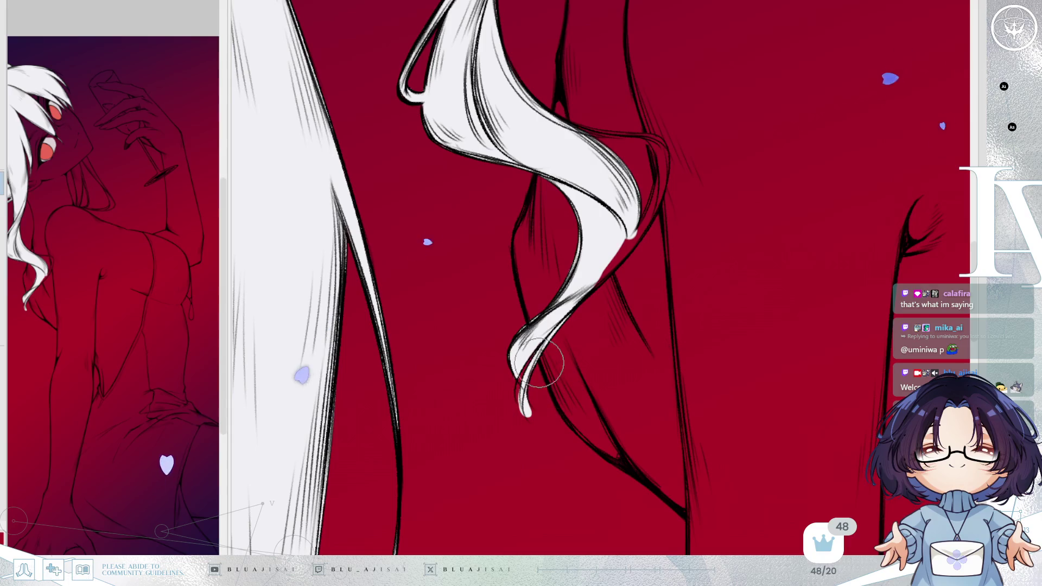
{"action": "left_click_drag", "start_coordinate": [529, 384], "coordinate": [538, 391]}
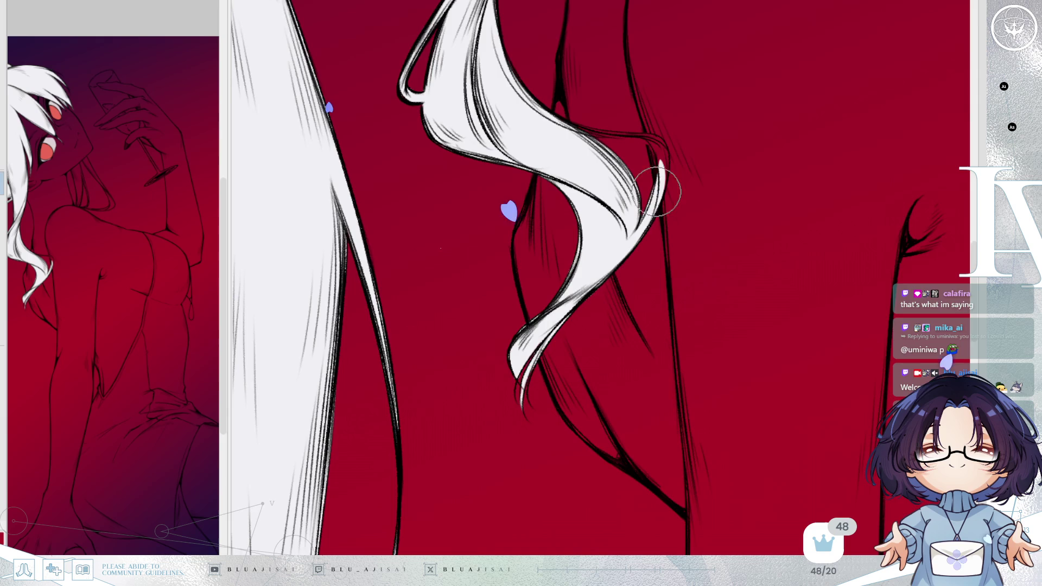
{"action": "left_click_drag", "start_coordinate": [659, 191], "coordinate": [548, 286]}
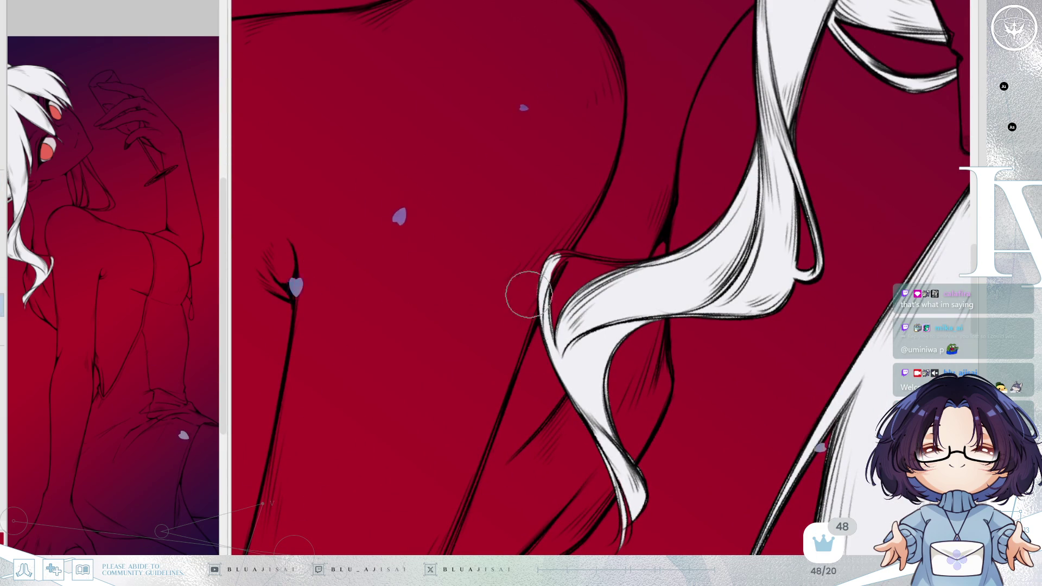
{"action": "left_click_drag", "start_coordinate": [533, 307], "coordinate": [538, 305]}
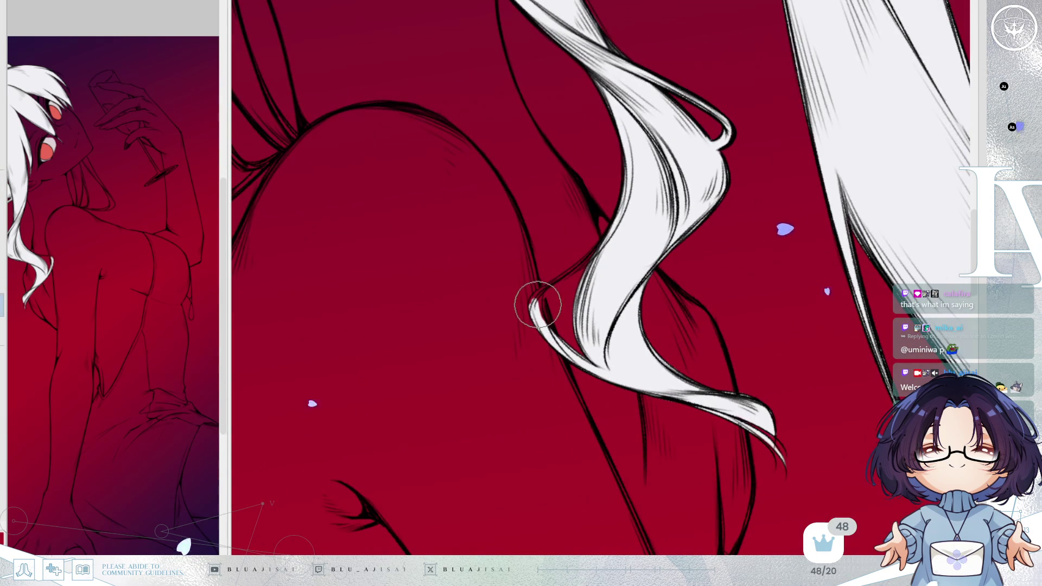
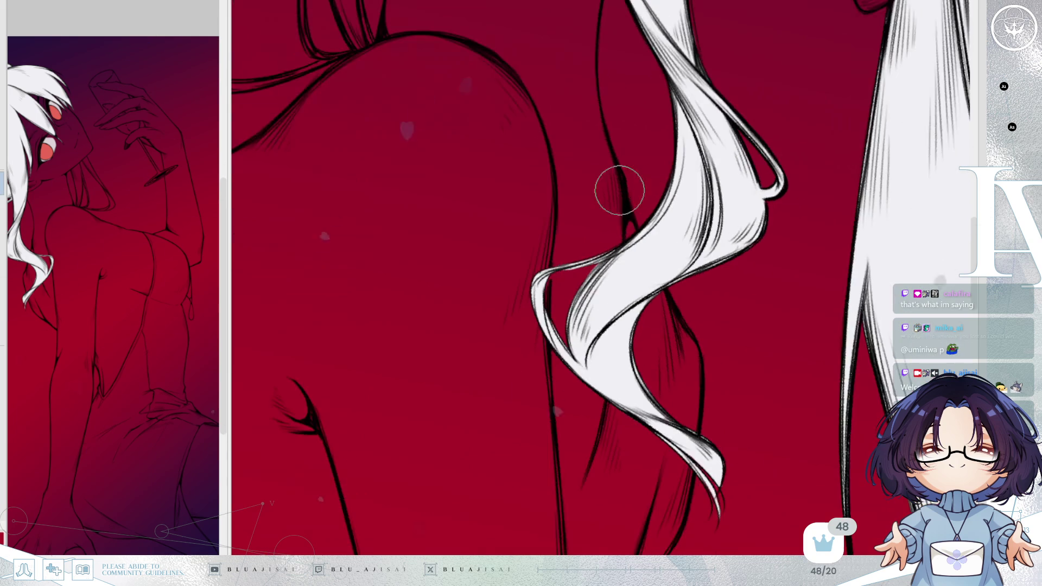
{"action": "scroll", "coordinate": [589, 281], "scroll_direction": "up", "scroll_amount": 10}
- Paint white highlights along the hair strand beside the face and brighten the lower strand's tip
{"action": "left_click_drag", "start_coordinate": [469, 200], "coordinate": [470, 297]}
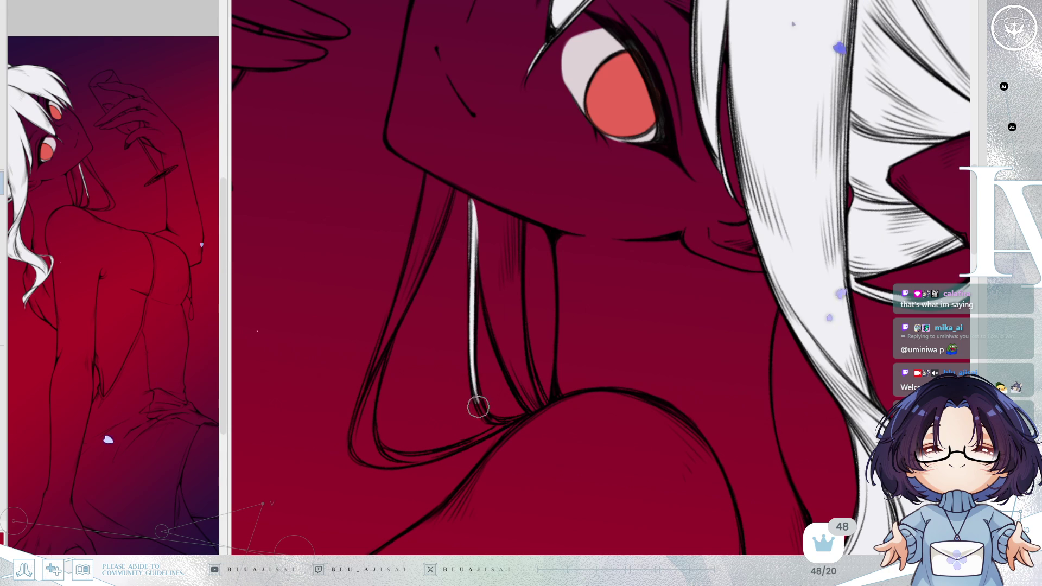
{"action": "left_click_drag", "start_coordinate": [544, 326], "coordinate": [525, 340]}
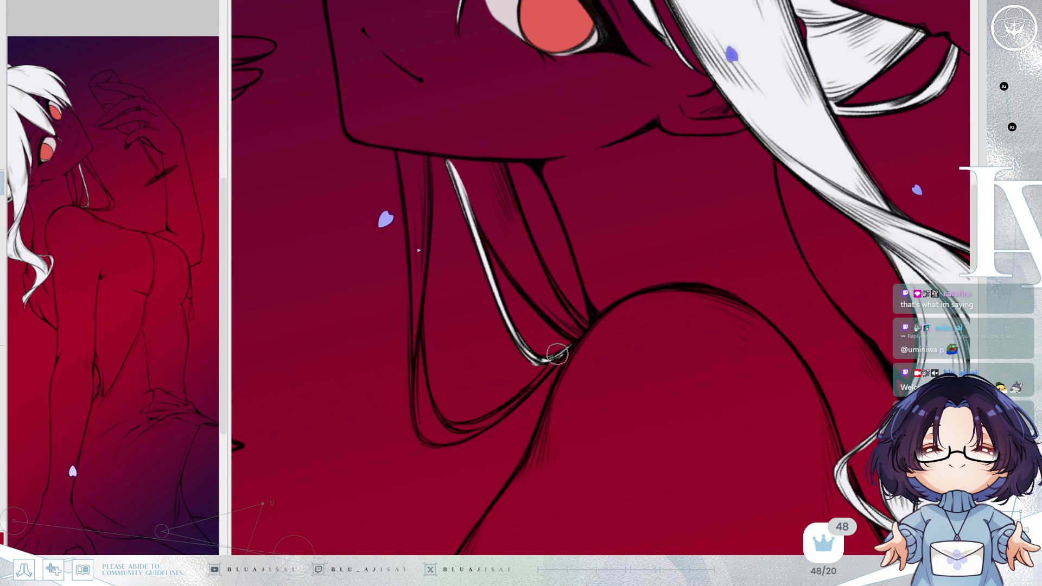
{"action": "mouse_move", "coordinate": [435, 423]}
{"action": "left_mouse_down"}
{"action": "mouse_move", "coordinate": [464, 425]}
{"action": "mouse_move", "coordinate": [521, 395]}
{"action": "left_mouse_up"}
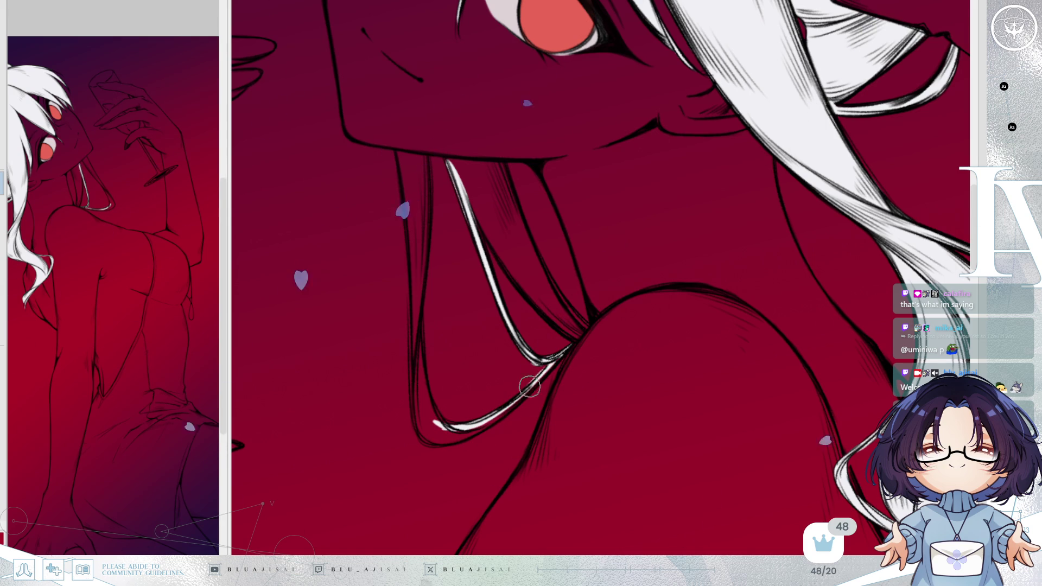
{"action": "left_click_drag", "start_coordinate": [448, 435], "coordinate": [452, 437]}
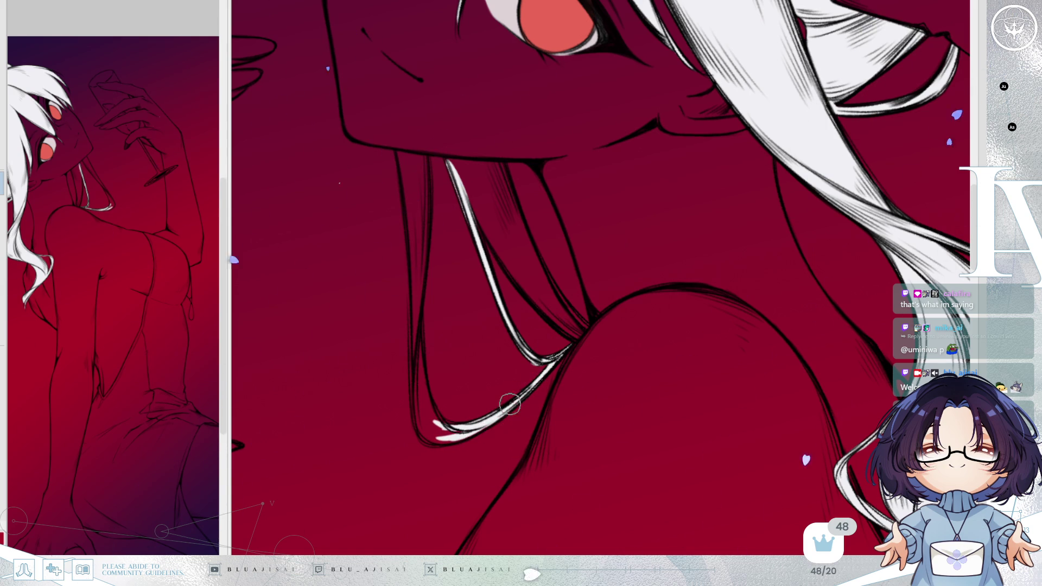
- With a slightly larger brush, add thin highlights along the upper strand and its edge
{"action": "mouse_move", "coordinate": [579, 331]}
{"action": "left_mouse_down"}
{"action": "mouse_move", "coordinate": [609, 286]}
{"action": "mouse_move", "coordinate": [581, 314]}
{"action": "mouse_move", "coordinate": [528, 217]}
{"action": "left_mouse_up"}
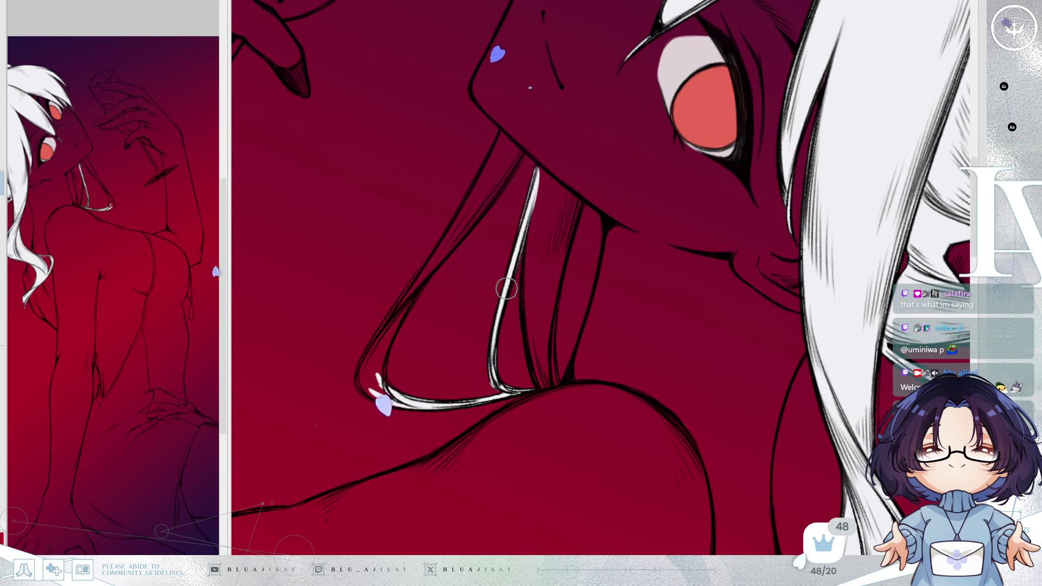
{"action": "left_click_drag", "start_coordinate": [516, 221], "coordinate": [530, 171]}
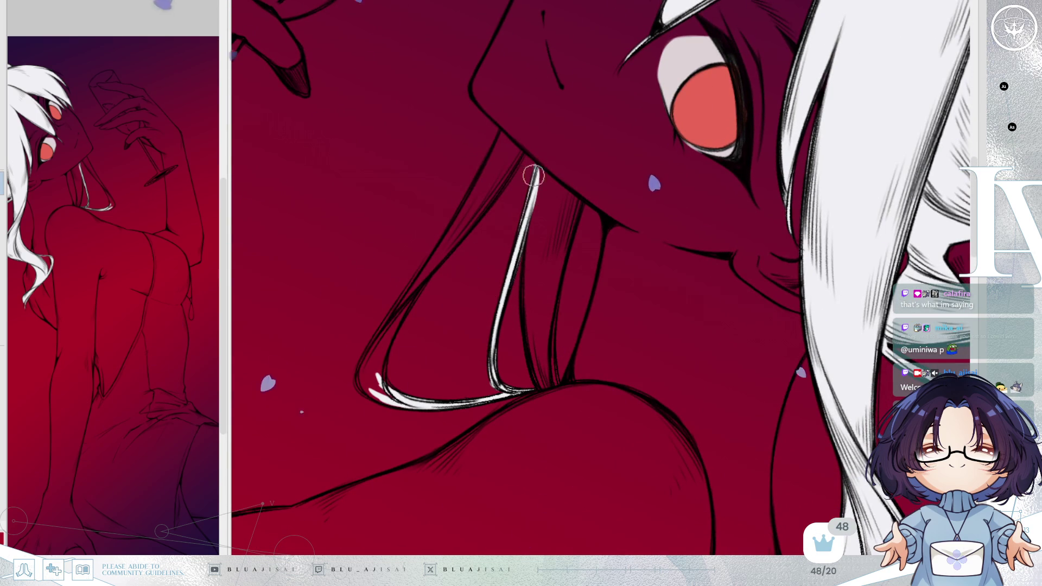
{"action": "key", "text": "bracketright"}
{"action": "key", "text": "bracketright"}
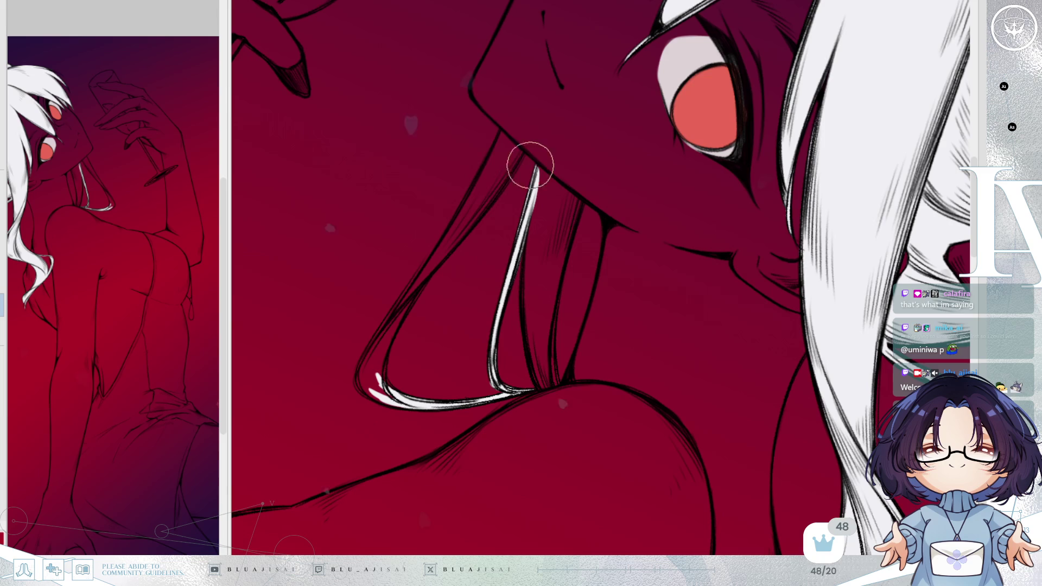
{"action": "key", "text": "6"}
{"action": "left_click_drag", "start_coordinate": [601, 152], "coordinate": [618, 186]}
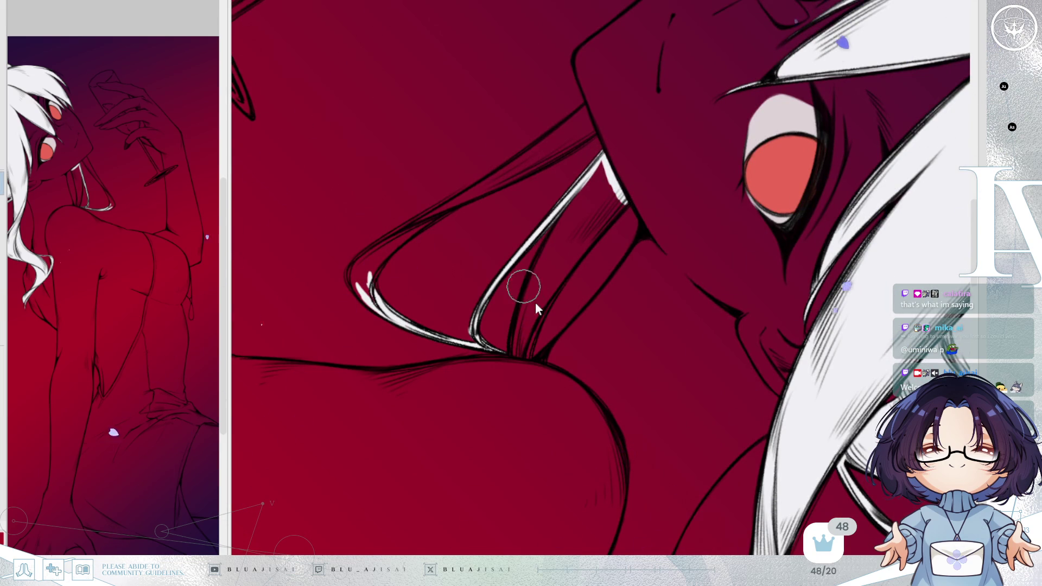
{"action": "mouse_move", "coordinate": [518, 316]}
{"action": "left_mouse_down"}
{"action": "mouse_move", "coordinate": [517, 340]}
{"action": "mouse_move", "coordinate": [598, 166]}
{"action": "mouse_move", "coordinate": [600, 214]}
{"action": "mouse_move", "coordinate": [586, 192]}
{"action": "mouse_move", "coordinate": [526, 329]}
{"action": "mouse_move", "coordinate": [581, 246]}
{"action": "mouse_move", "coordinate": [554, 273]}
{"action": "mouse_move", "coordinate": [594, 221]}
{"action": "mouse_move", "coordinate": [622, 204]}
{"action": "mouse_move", "coordinate": [595, 228]}
{"action": "mouse_move", "coordinate": [590, 254]}
{"action": "left_mouse_up"}
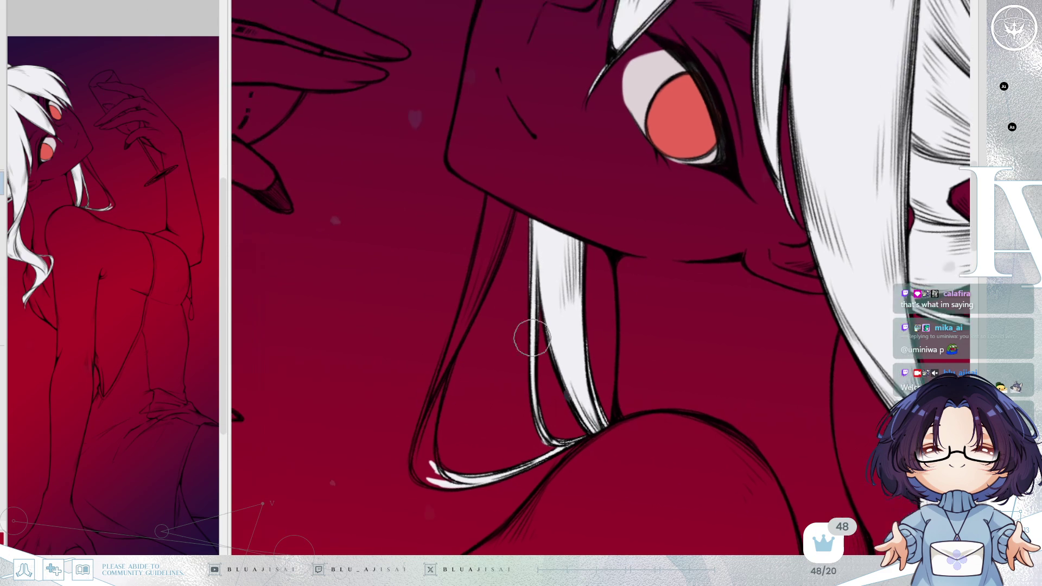
- Brush white highlight strokes up the thin hair strand from its tip toward the face
{"action": "left_click_drag", "start_coordinate": [547, 261], "coordinate": [364, 374]}
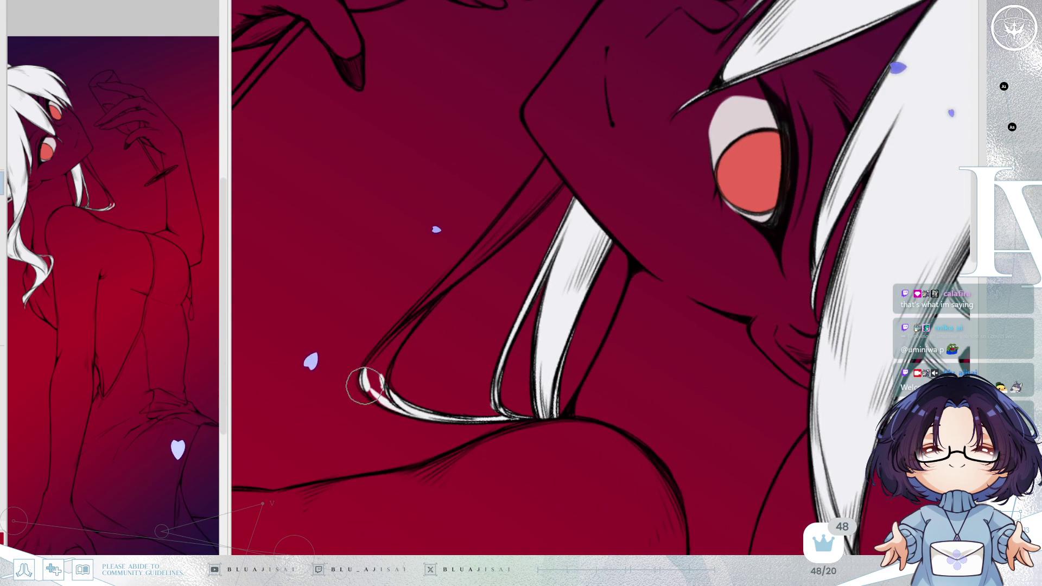
{"action": "left_click_drag", "start_coordinate": [362, 366], "coordinate": [515, 207]}
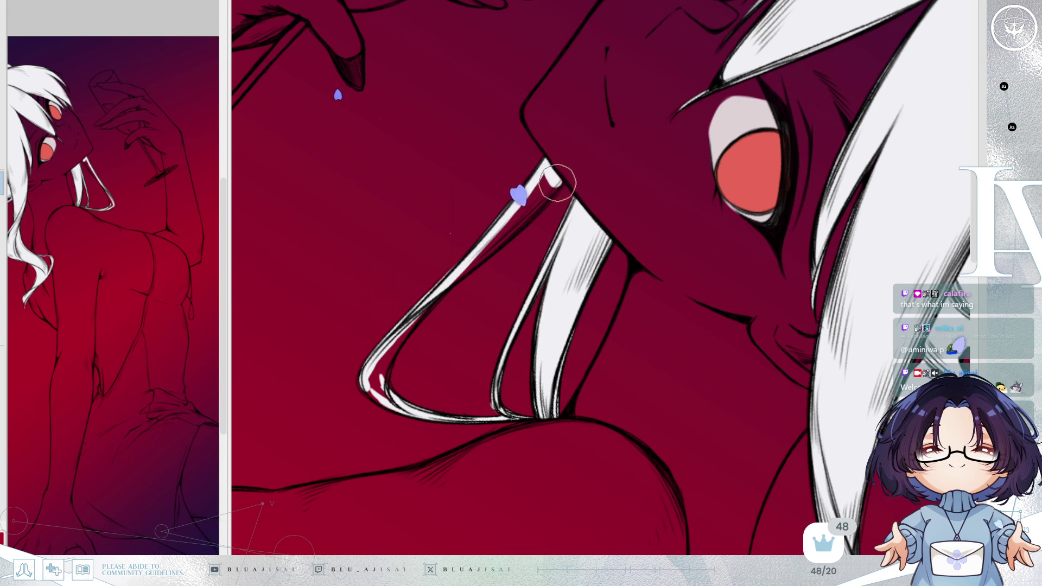
{"action": "left_click_drag", "start_coordinate": [435, 298], "coordinate": [521, 214]}
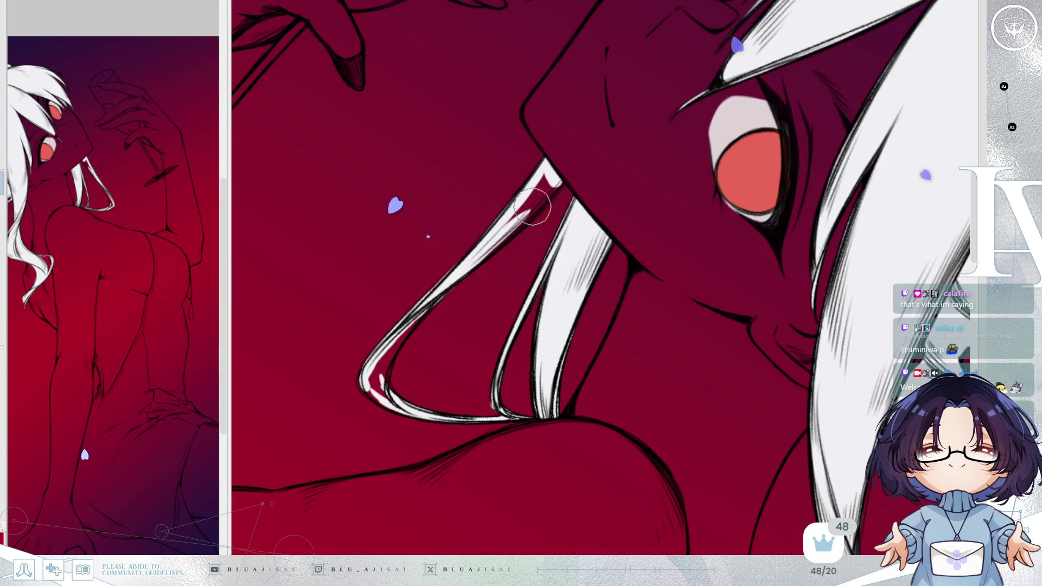
{"action": "mouse_move", "coordinate": [465, 271]}
{"action": "left_mouse_down"}
{"action": "mouse_move", "coordinate": [550, 186]}
{"action": "mouse_move", "coordinate": [537, 178]}
{"action": "mouse_move", "coordinate": [558, 168]}
{"action": "mouse_move", "coordinate": [489, 249]}
{"action": "left_mouse_up"}
{"action": "mouse_move", "coordinate": [642, 165]}
{"action": "left_mouse_down"}
{"action": "mouse_move", "coordinate": [693, 205]}
{"action": "mouse_move", "coordinate": [667, 259]}
{"action": "mouse_move", "coordinate": [682, 358]}
{"action": "mouse_move", "coordinate": [692, 319]}
{"action": "left_mouse_up"}
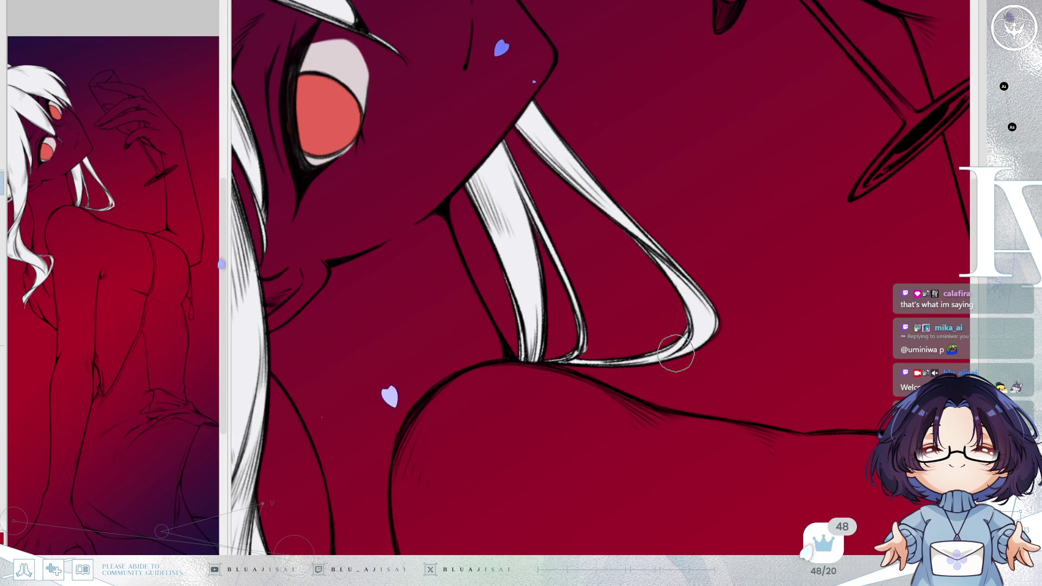
{"action": "scroll", "coordinate": [721, 324], "scroll_direction": "down", "scroll_amount": 1}
{"action": "scroll", "coordinate": [728, 295], "scroll_direction": "down", "scroll_amount": 1}
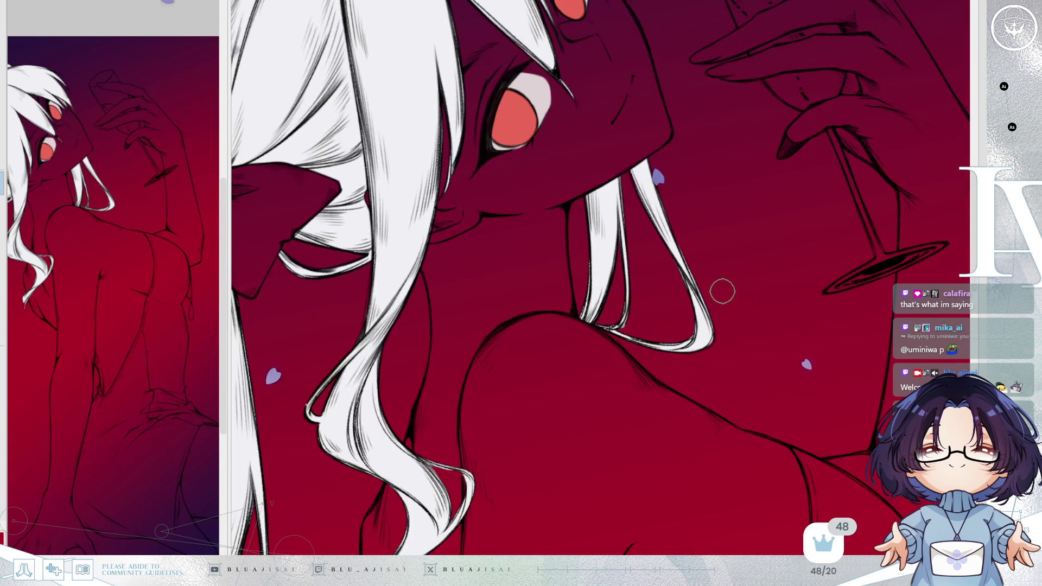
{"action": "scroll", "coordinate": [721, 291], "scroll_direction": "down", "scroll_amount": 1}
{"action": "scroll", "coordinate": [772, 258], "scroll_direction": "down", "scroll_amount": 1}
{"action": "scroll", "coordinate": [772, 259], "scroll_direction": "down", "scroll_amount": 2}
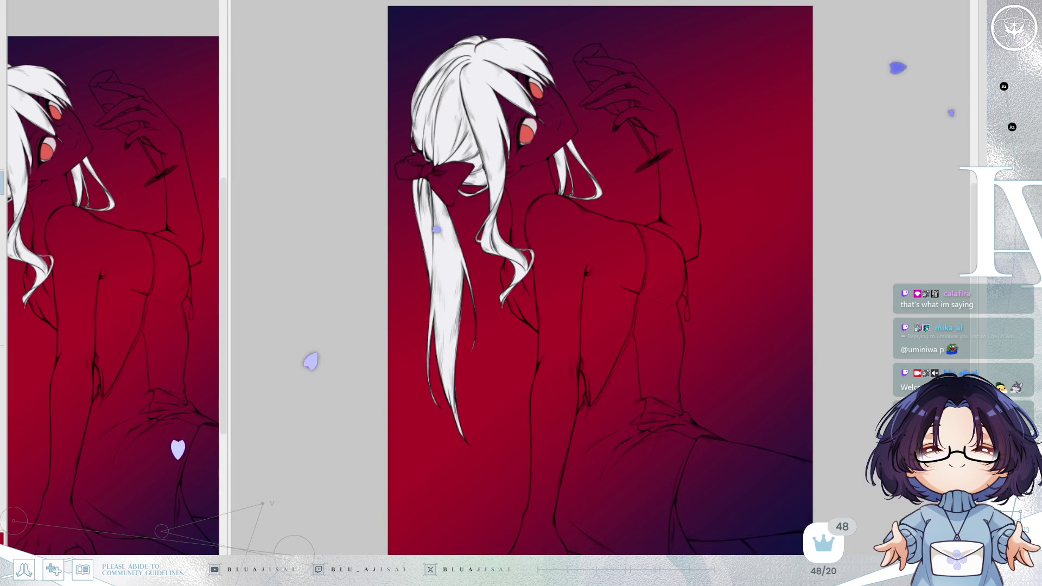
- Show the skin-tone and black dress layers again and reframe the whole illustration
{"action": "key", "text": "ctrl+z"}
{"action": "key", "text": "ctrl+y"}
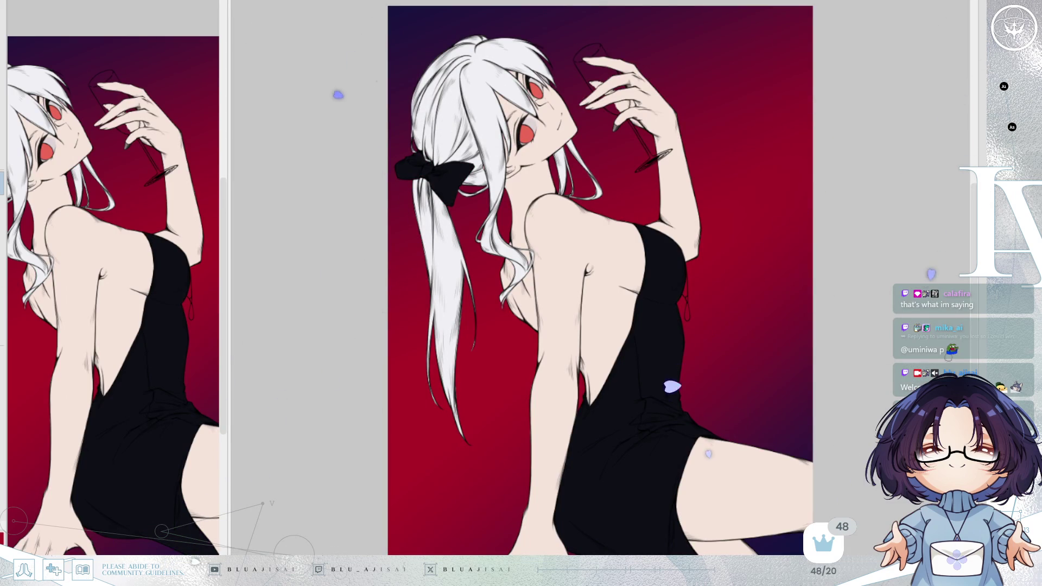
{"action": "scroll", "coordinate": [859, 373], "scroll_direction": "down", "scroll_amount": 2}
{"action": "left_click_drag", "start_coordinate": [858, 374], "coordinate": [797, 308]}
{"action": "scroll", "coordinate": [747, 340], "scroll_direction": "down", "scroll_amount": 1}
{"action": "scroll", "coordinate": [746, 340], "scroll_direction": "up", "scroll_amount": 1}
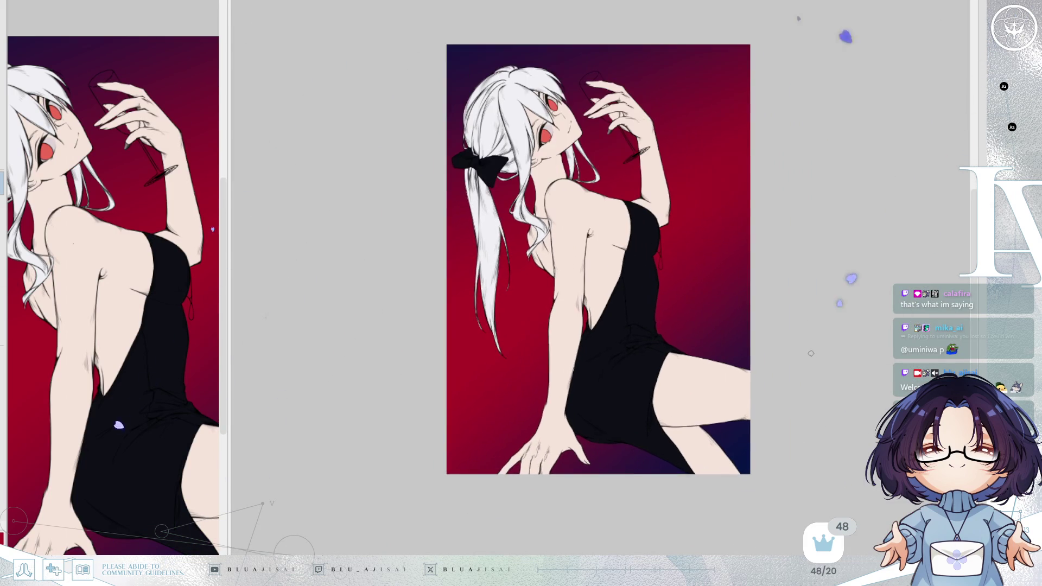
{"action": "left_click_drag", "start_coordinate": [832, 348], "coordinate": [855, 359]}
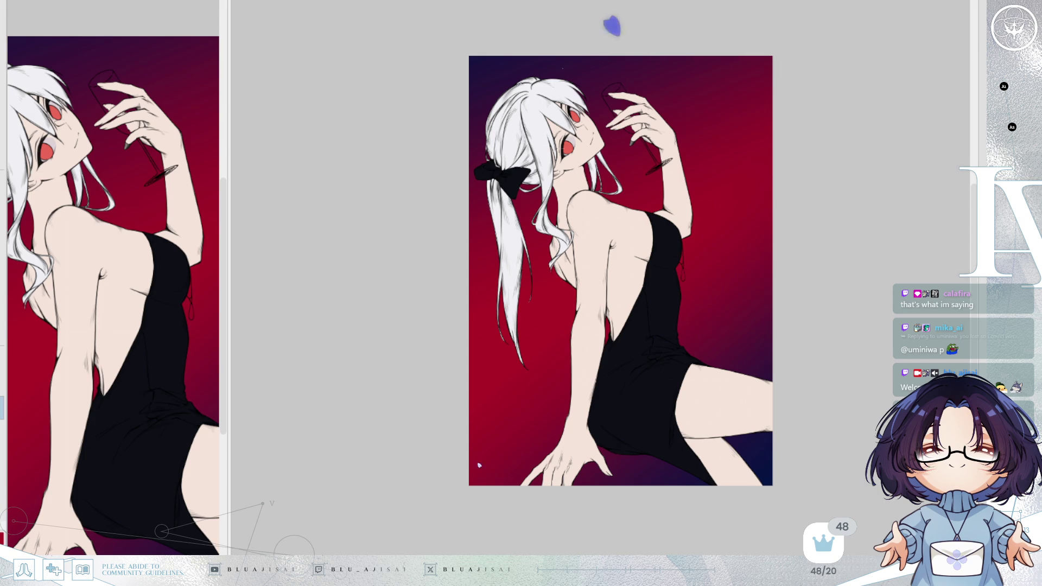
- Switch the background layer to blue and try a first gradient across it
{"action": "key", "text": "ctrl+z"}
{"action": "key", "text": "ctrl+z"}
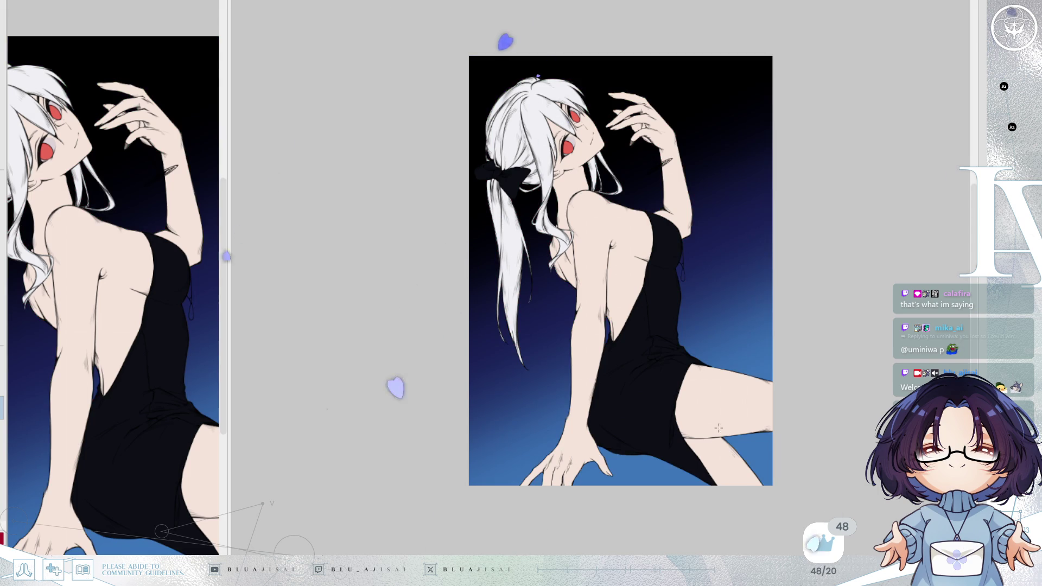
{"action": "left_click_drag", "start_coordinate": [737, 468], "coordinate": [674, 342]}
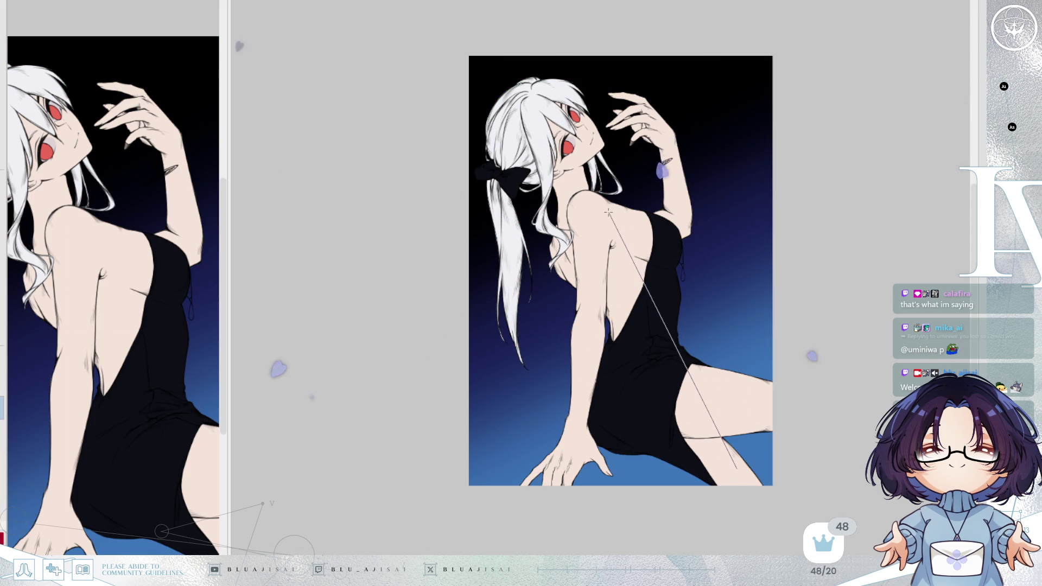
{"action": "key", "text": "ctrl+z"}
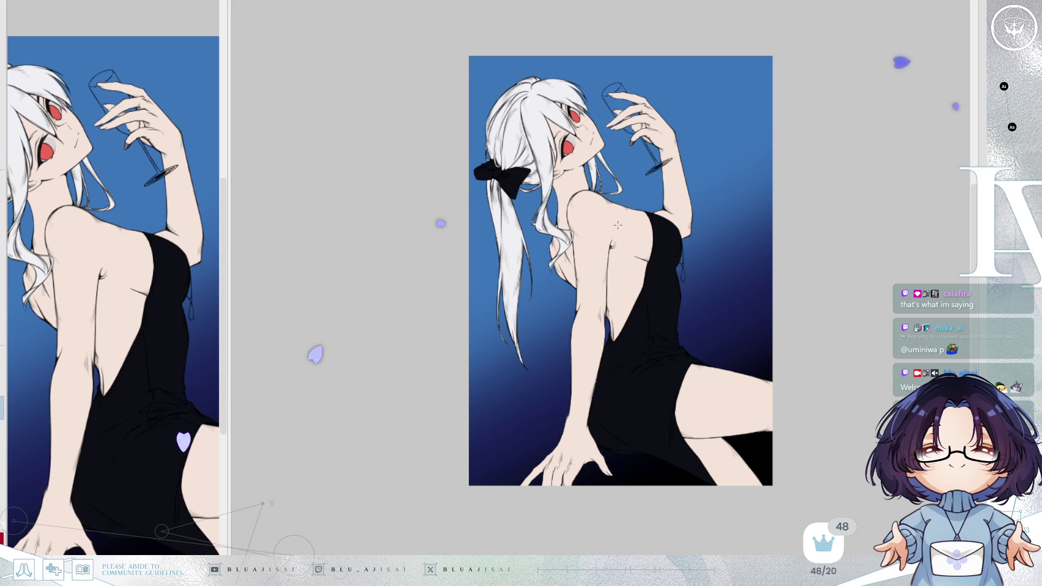
- Lay the blue gradient from the bottom-right, brighten the upper right and darken the upper-left corner
{"action": "mouse_move", "coordinate": [749, 497]}
{"action": "left_mouse_down"}
{"action": "mouse_move", "coordinate": [636, 266]}
{"action": "mouse_move", "coordinate": [671, 297]}
{"action": "left_mouse_up"}
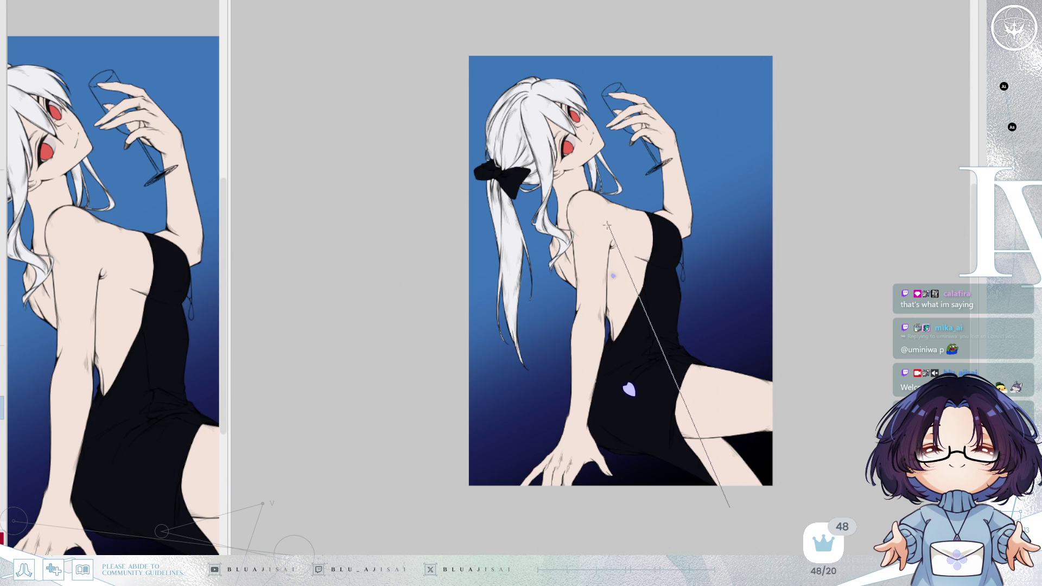
{"action": "left_click_drag", "start_coordinate": [663, 336], "coordinate": [689, 243]}
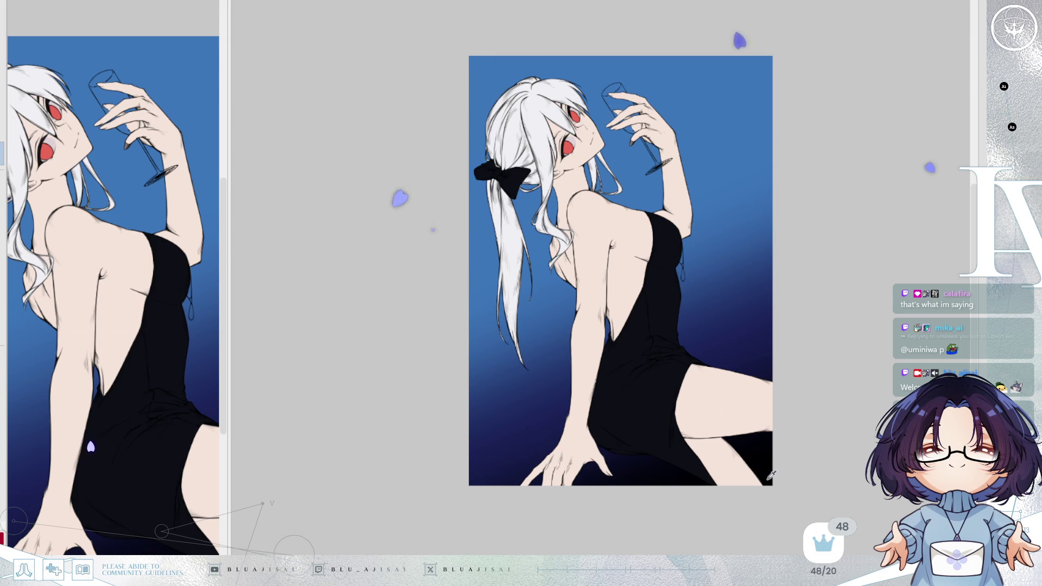
{"action": "mouse_move", "coordinate": [454, 25]}
{"action": "left_mouse_down"}
{"action": "mouse_move", "coordinate": [599, 266]}
{"action": "mouse_move", "coordinate": [533, 24]}
{"action": "left_mouse_up"}
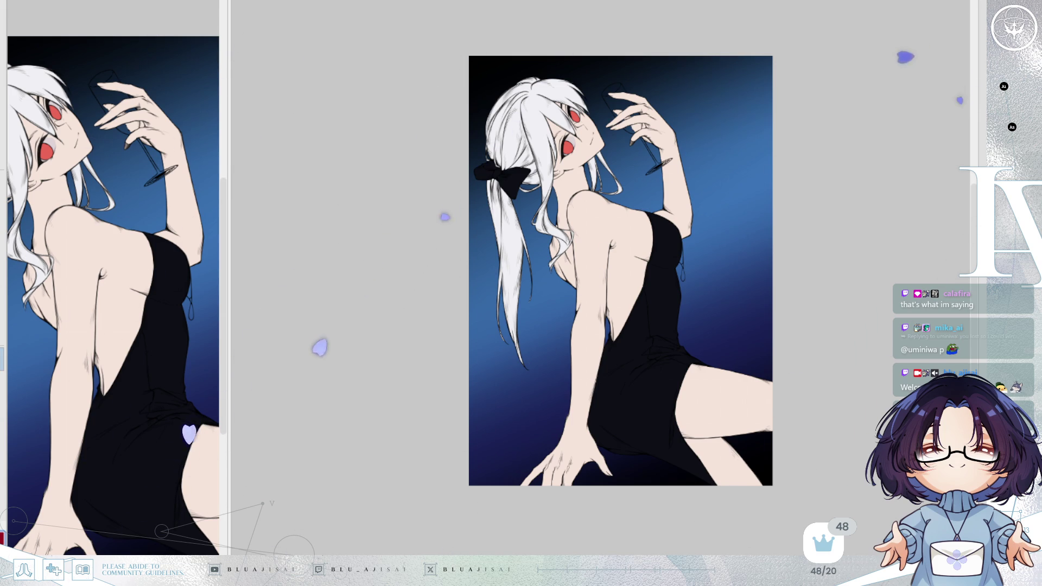
- Fill the dress and hair bow with deep red, then frame the head and bow
{"action": "key", "text": "ctrl+z"}
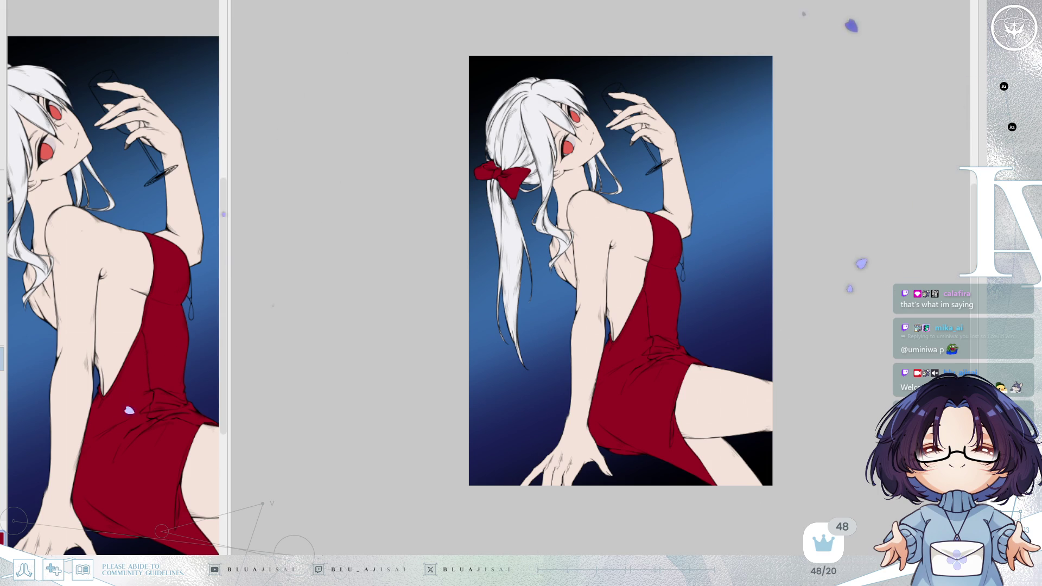
{"action": "scroll", "coordinate": [790, 346], "scroll_direction": "up", "scroll_amount": 1}
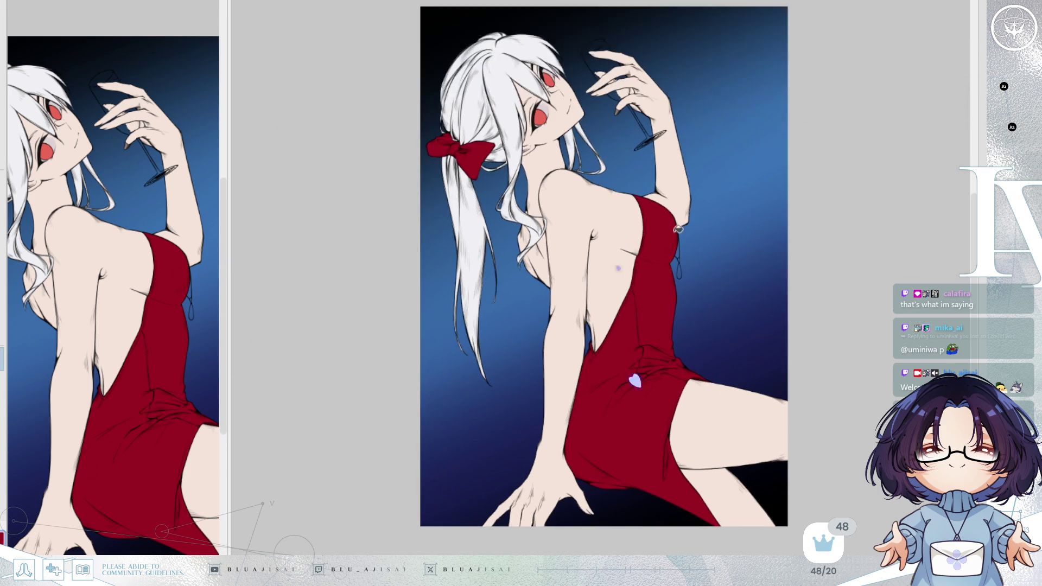
{"action": "scroll", "coordinate": [773, 343], "scroll_direction": "up", "scroll_amount": 1}
{"action": "left_click_drag", "start_coordinate": [740, 362], "coordinate": [742, 335]}
{"action": "left_click_drag", "start_coordinate": [760, 282], "coordinate": [771, 324]}
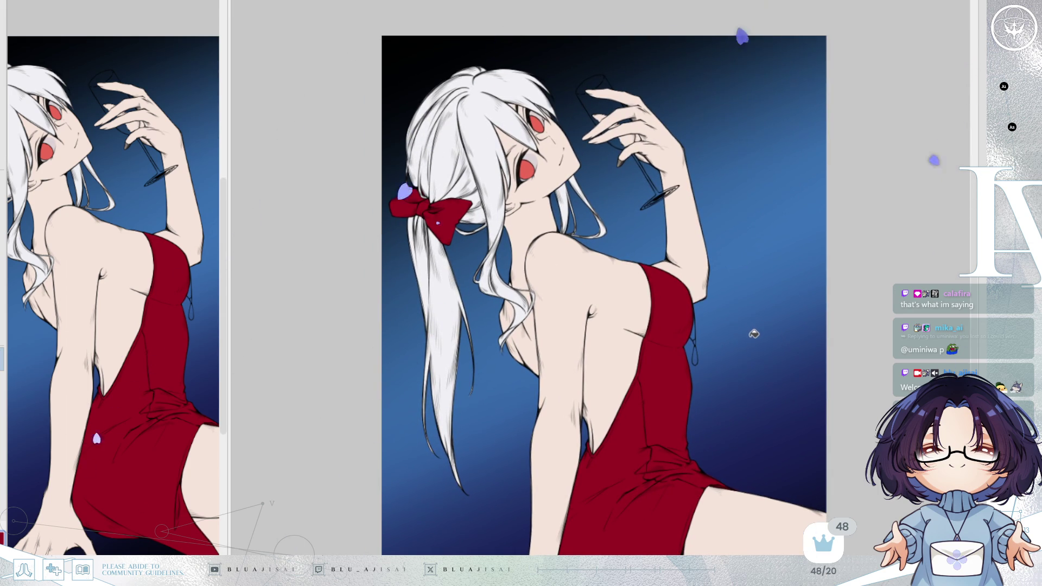
{"action": "scroll", "coordinate": [753, 336], "scroll_direction": "up", "scroll_amount": 2}
{"action": "mouse_move", "coordinate": [752, 337]}
{"action": "left_mouse_down"}
{"action": "mouse_move", "coordinate": [816, 337]}
{"action": "mouse_move", "coordinate": [843, 364]}
{"action": "left_mouse_up"}
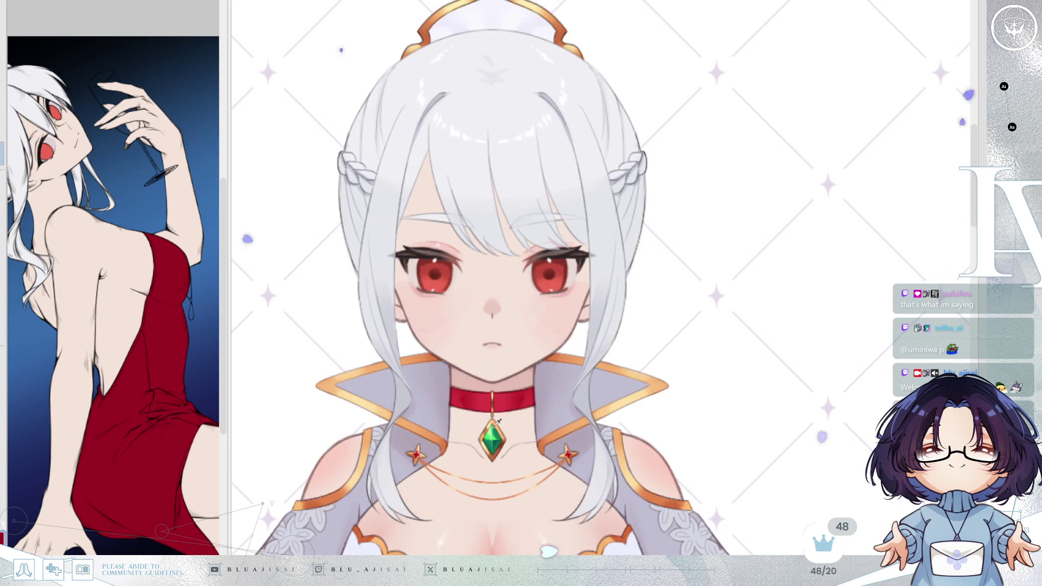
{"action": "scroll", "coordinate": [492, 440], "scroll_direction": "up", "scroll_amount": 2}
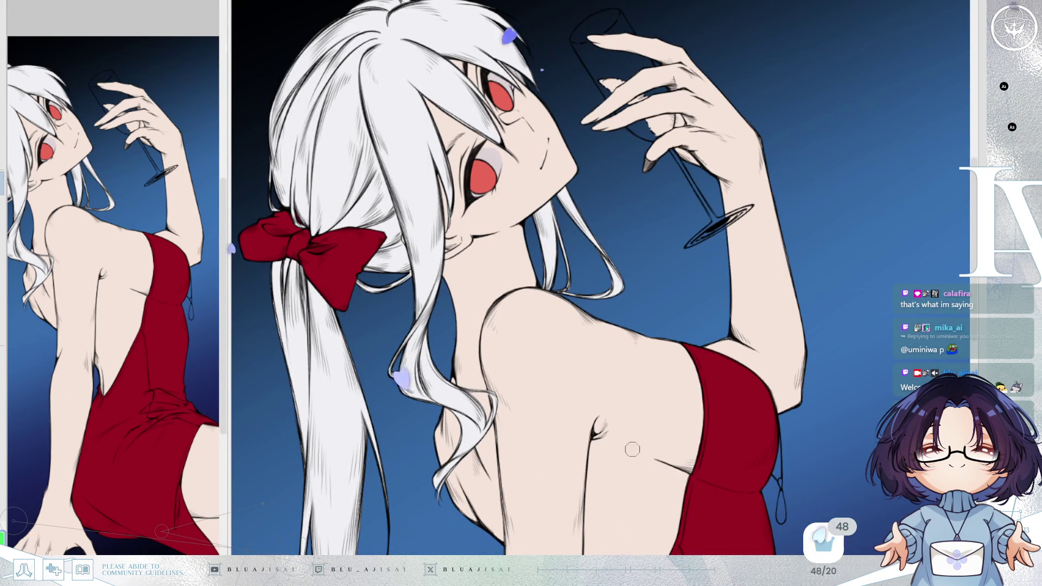
- Paint the green teardrop pendant beside the dress, then move to the arm and glass with the view mirrored
{"action": "mouse_move", "coordinate": [805, 521]}
{"action": "left_mouse_down"}
{"action": "mouse_move", "coordinate": [722, 346]}
{"action": "mouse_move", "coordinate": [714, 468]}
{"action": "mouse_move", "coordinate": [710, 435]}
{"action": "mouse_move", "coordinate": [719, 461]}
{"action": "mouse_move", "coordinate": [721, 367]}
{"action": "mouse_move", "coordinate": [733, 467]}
{"action": "left_mouse_up"}
{"action": "scroll", "coordinate": [721, 345], "scroll_direction": "up", "scroll_amount": 2}
{"action": "scroll", "coordinate": [723, 361], "scroll_direction": "up", "scroll_amount": 2}
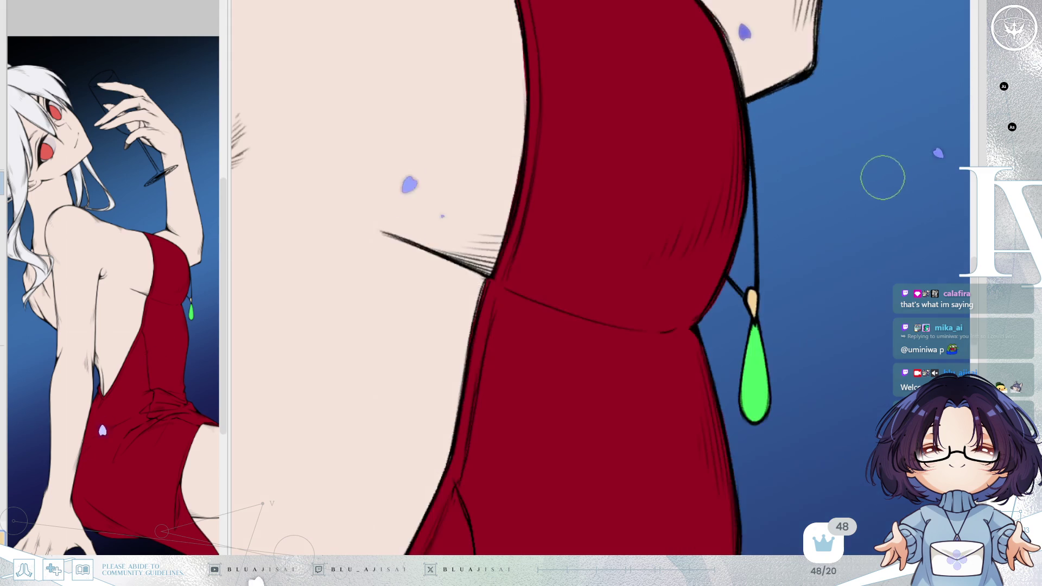
{"action": "mouse_move", "coordinate": [724, 327]}
{"action": "left_mouse_down"}
{"action": "mouse_move", "coordinate": [793, 333]}
{"action": "mouse_move", "coordinate": [805, 480]}
{"action": "left_mouse_up"}
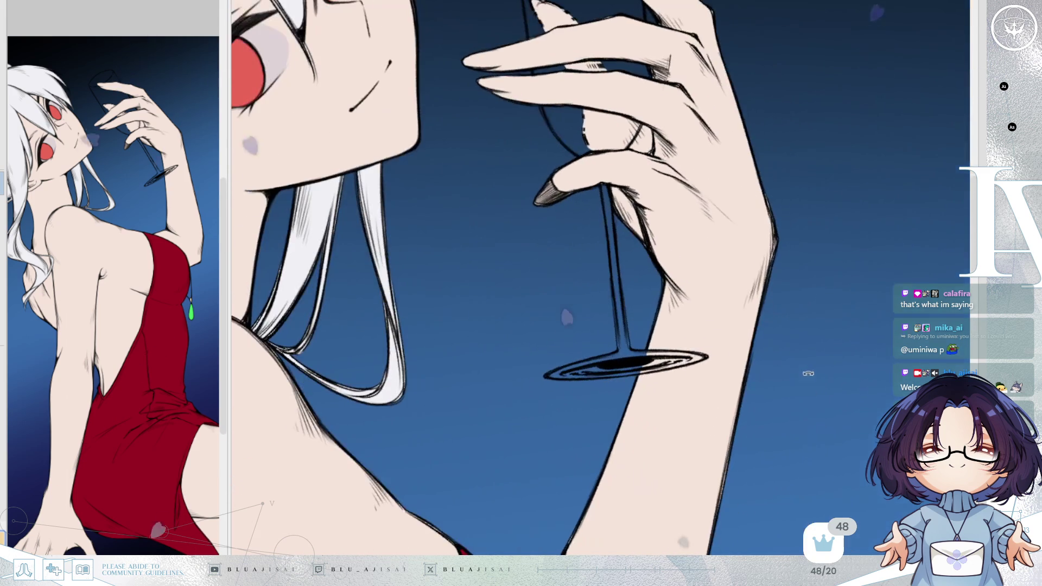
{"action": "key", "text": "h"}
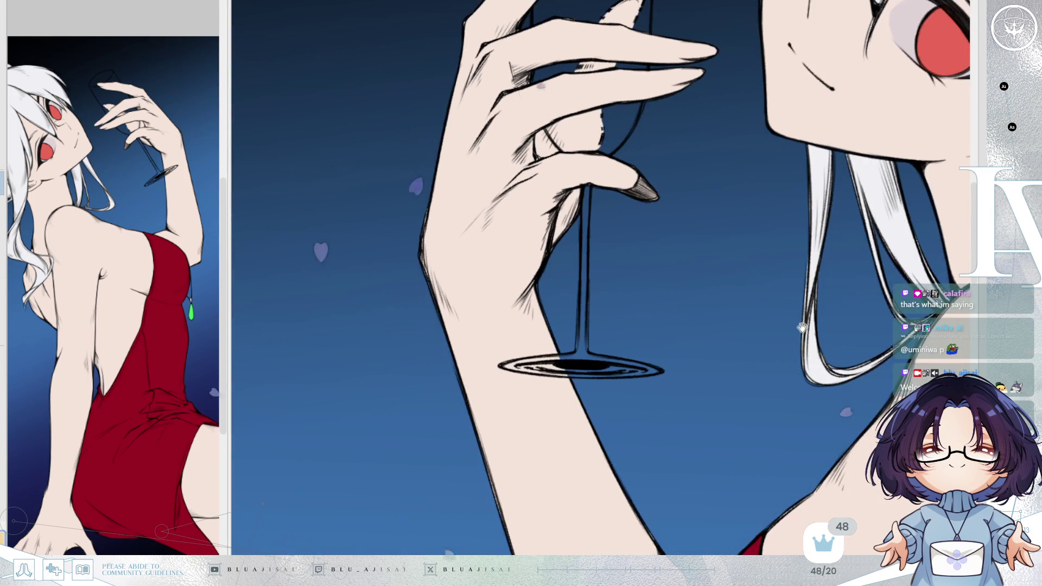
- Paint a light-blue highlight down the glass stem beside the fingers
{"action": "left_click_drag", "start_coordinate": [805, 353], "coordinate": [950, 246]}
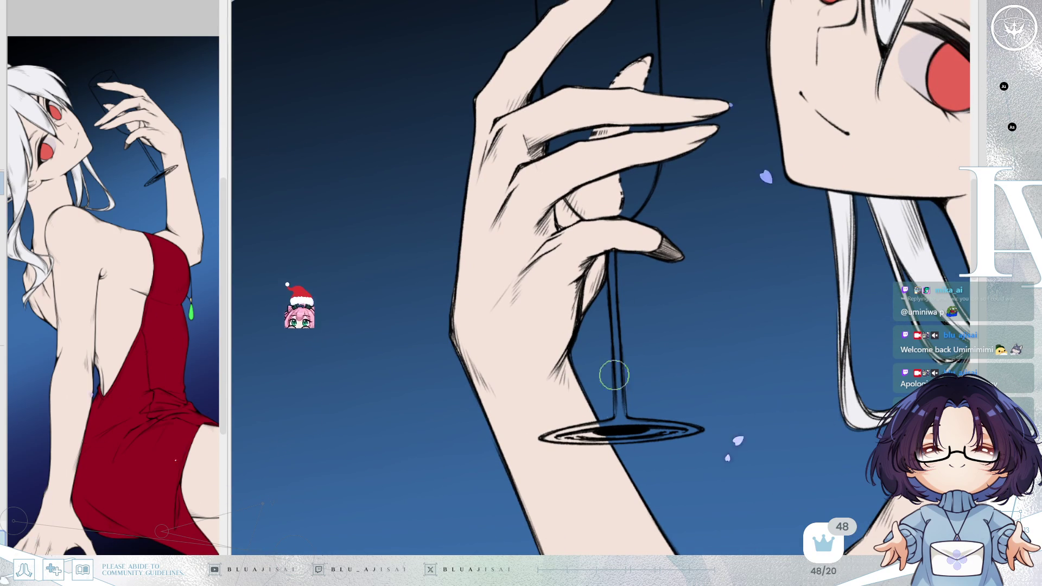
{"action": "scroll", "coordinate": [619, 285], "scroll_direction": "up", "scroll_amount": 1}
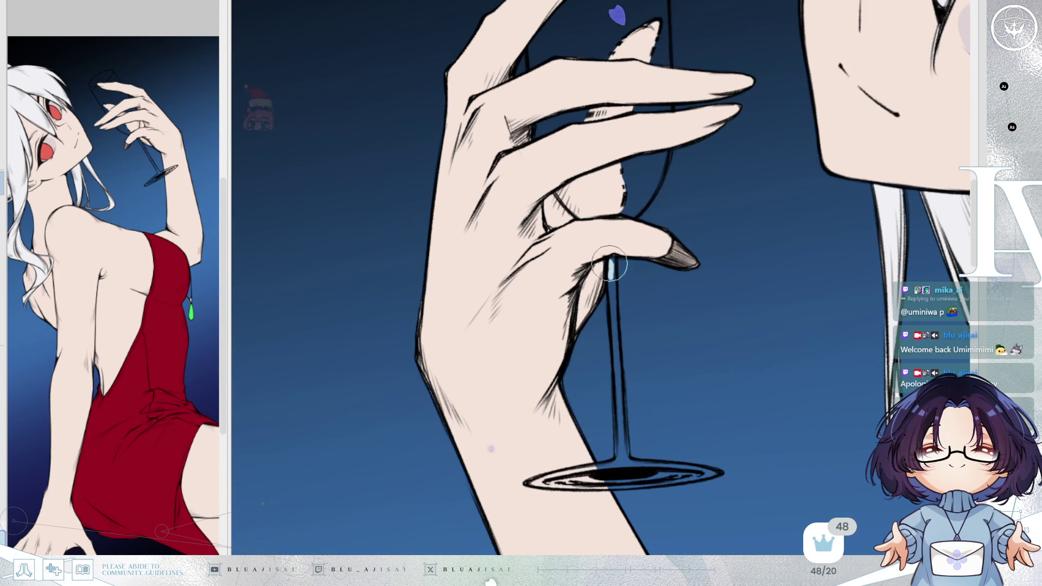
{"action": "left_click_drag", "start_coordinate": [612, 262], "coordinate": [623, 447]}
{"action": "mouse_move", "coordinate": [616, 372]}
{"action": "left_mouse_down"}
{"action": "mouse_move", "coordinate": [644, 349]}
{"action": "mouse_move", "coordinate": [643, 378]}
{"action": "mouse_move", "coordinate": [700, 305]}
{"action": "left_mouse_up"}
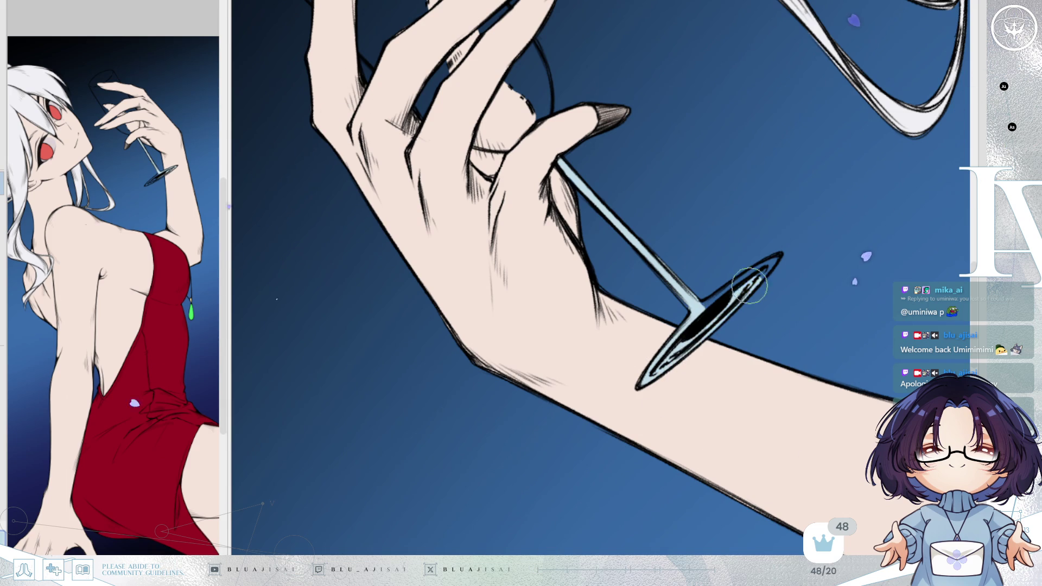
{"action": "mouse_move", "coordinate": [693, 303]}
{"action": "left_mouse_down"}
{"action": "mouse_move", "coordinate": [681, 274]}
{"action": "mouse_move", "coordinate": [673, 336]}
{"action": "mouse_move", "coordinate": [699, 308]}
{"action": "mouse_move", "coordinate": [733, 305]}
{"action": "left_mouse_up"}
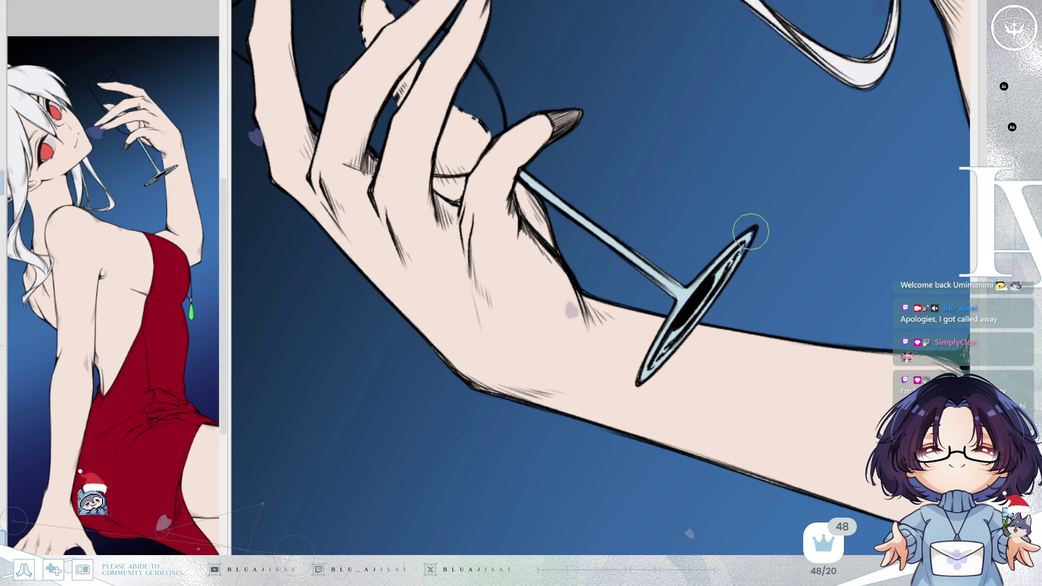
- Add a pale blue highlight on the glass bowl and reshape its light patch
{"action": "mouse_move", "coordinate": [720, 259]}
{"action": "left_mouse_down"}
{"action": "mouse_move", "coordinate": [718, 232]}
{"action": "mouse_move", "coordinate": [575, 288]}
{"action": "left_mouse_up"}
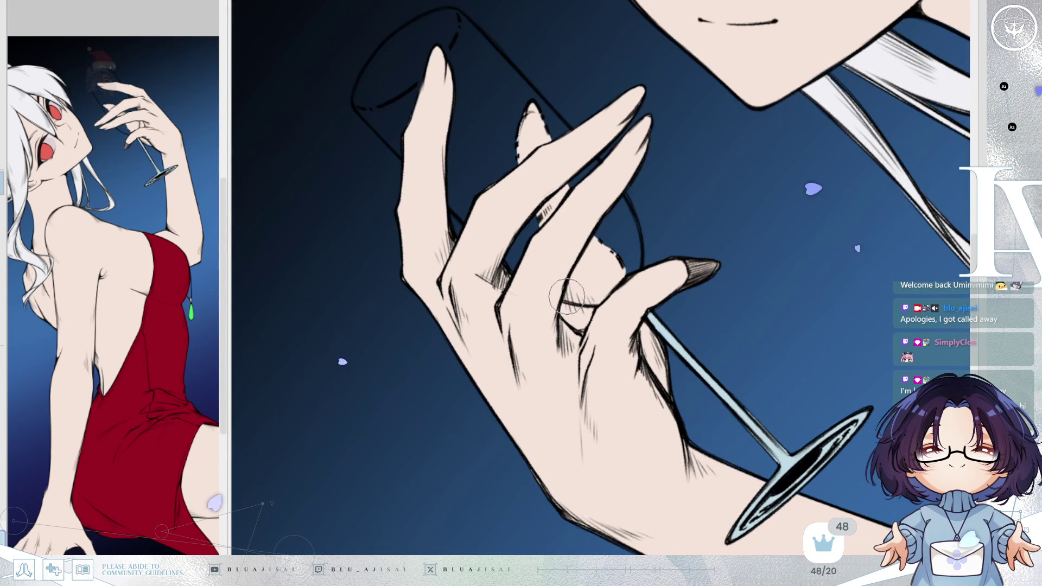
{"action": "mouse_move", "coordinate": [570, 288]}
{"action": "left_mouse_down"}
{"action": "mouse_move", "coordinate": [576, 252]}
{"action": "mouse_move", "coordinate": [588, 256]}
{"action": "left_mouse_up"}
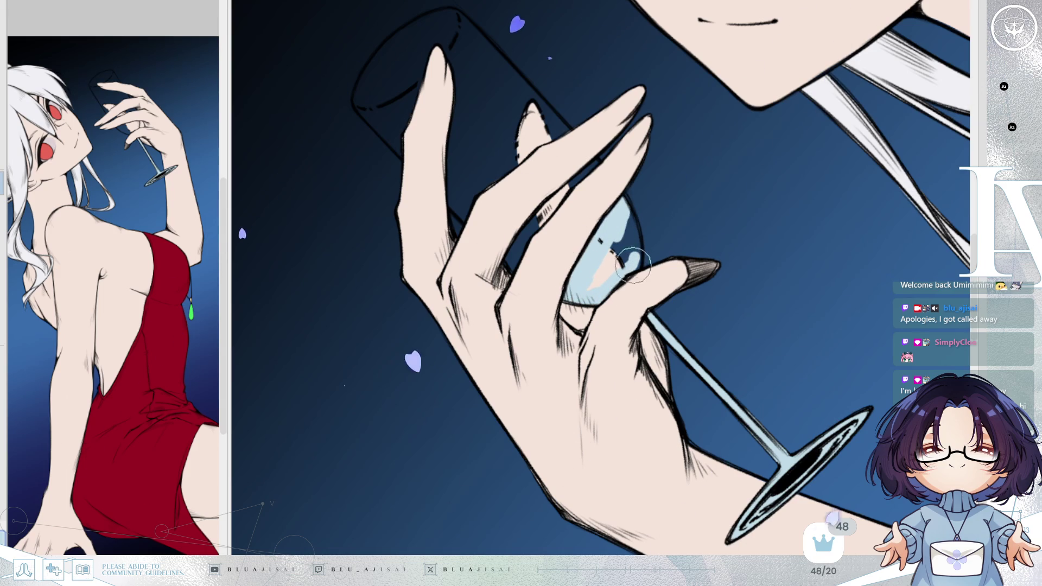
{"action": "left_click_drag", "start_coordinate": [623, 203], "coordinate": [633, 258]}
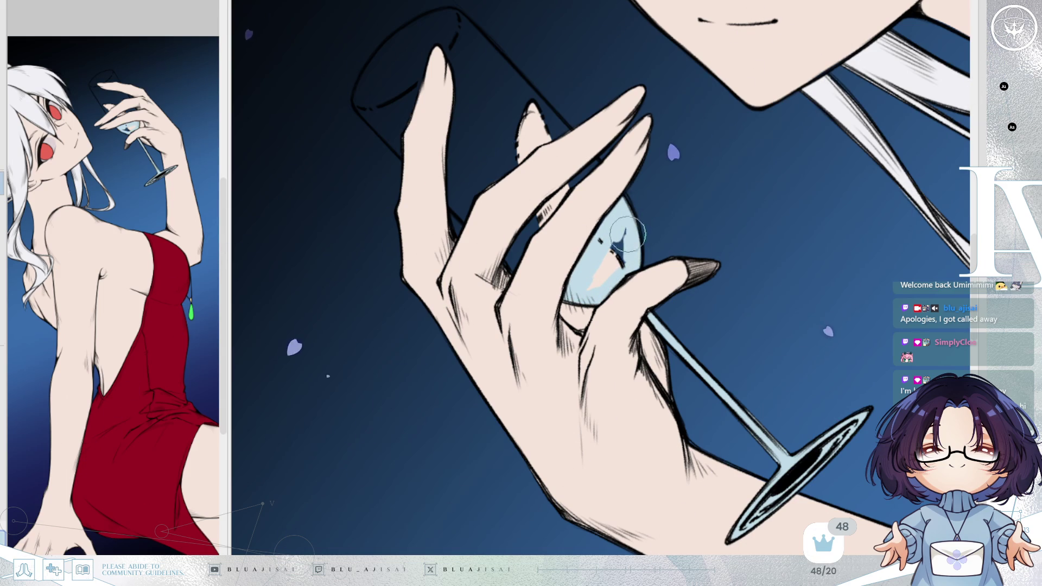
- Paint pale blue highlights along the glass edge beside the finger and its base
{"action": "key", "text": "ctrl+plus"}
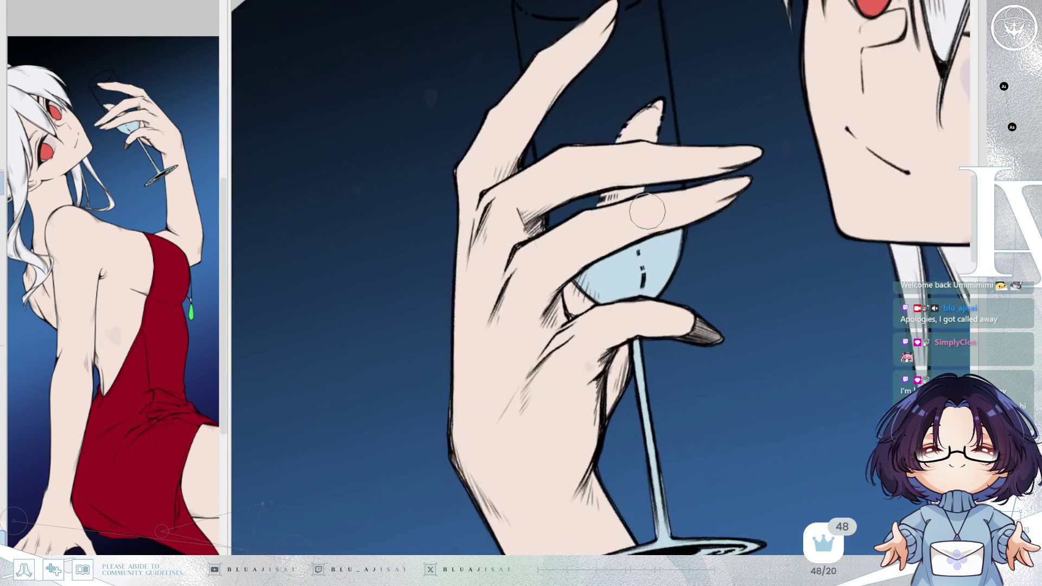
{"action": "key", "text": "Home"}
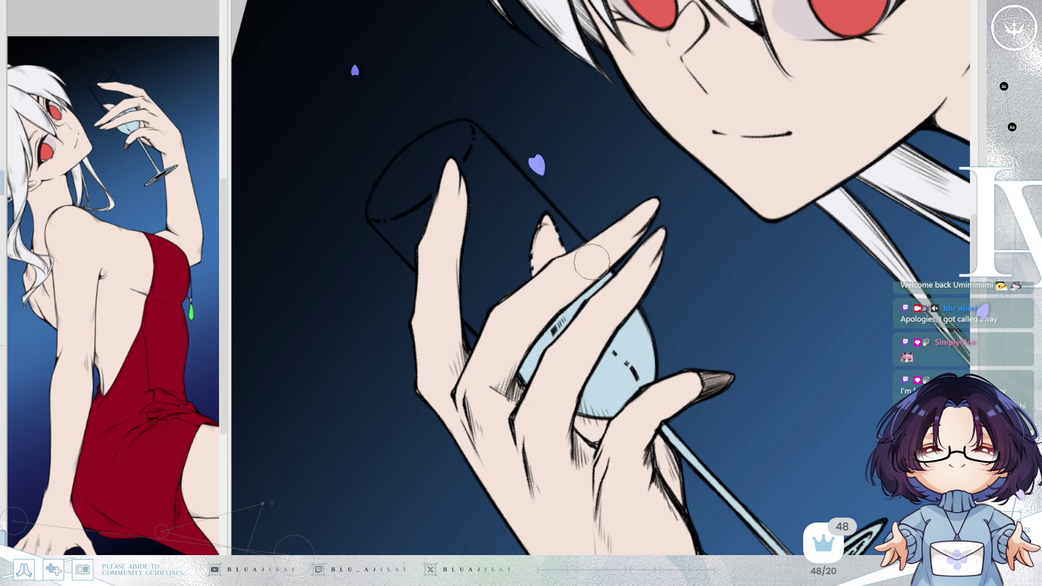
{"action": "key", "text": "End"}
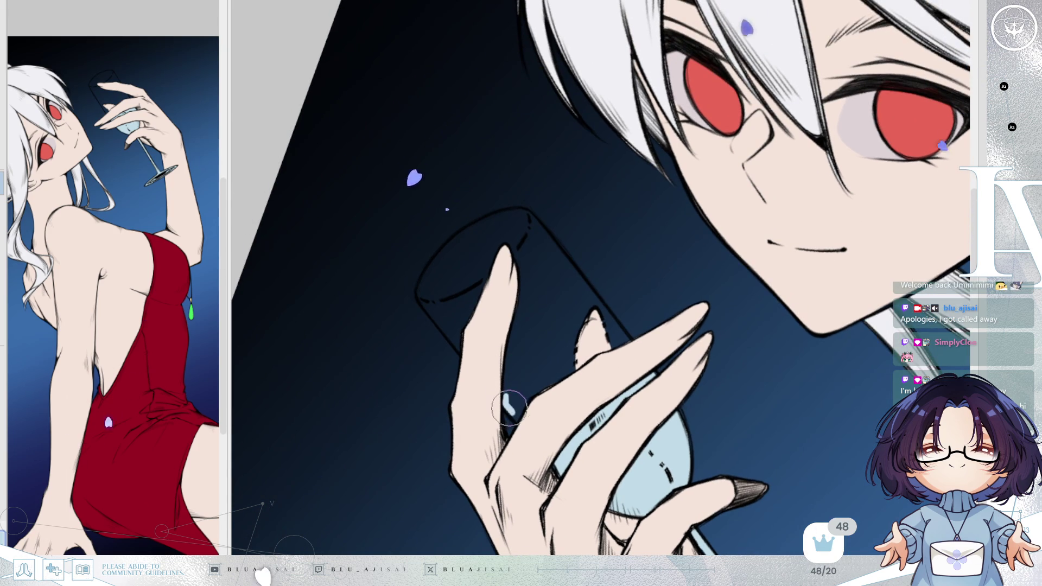
{"action": "mouse_move", "coordinate": [508, 390]}
{"action": "left_mouse_down"}
{"action": "mouse_move", "coordinate": [525, 297]}
{"action": "mouse_move", "coordinate": [509, 238]}
{"action": "left_mouse_up"}
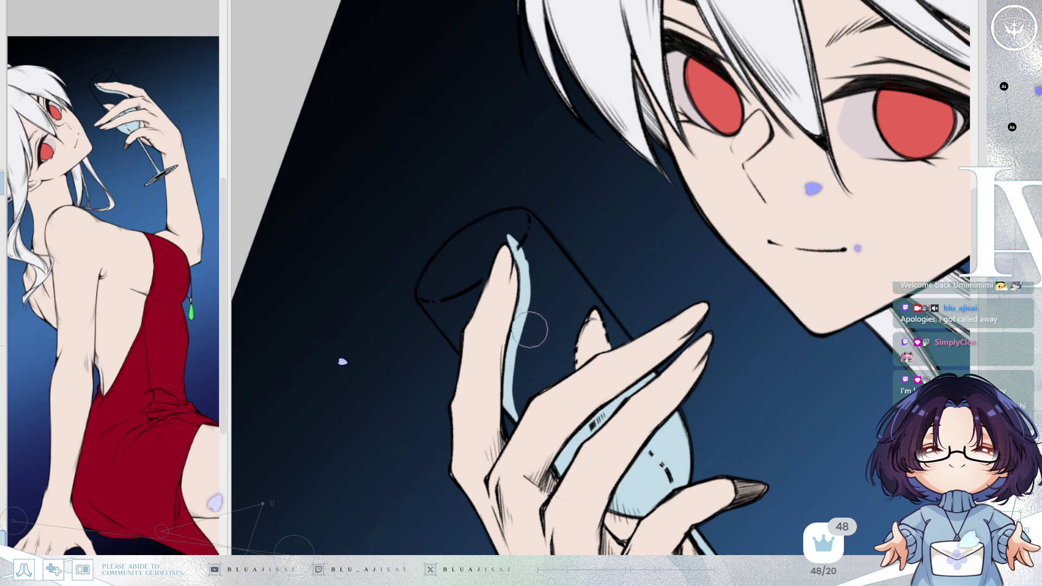
{"action": "left_click_drag", "start_coordinate": [515, 417], "coordinate": [530, 376]}
{"action": "key", "text": "Home"}
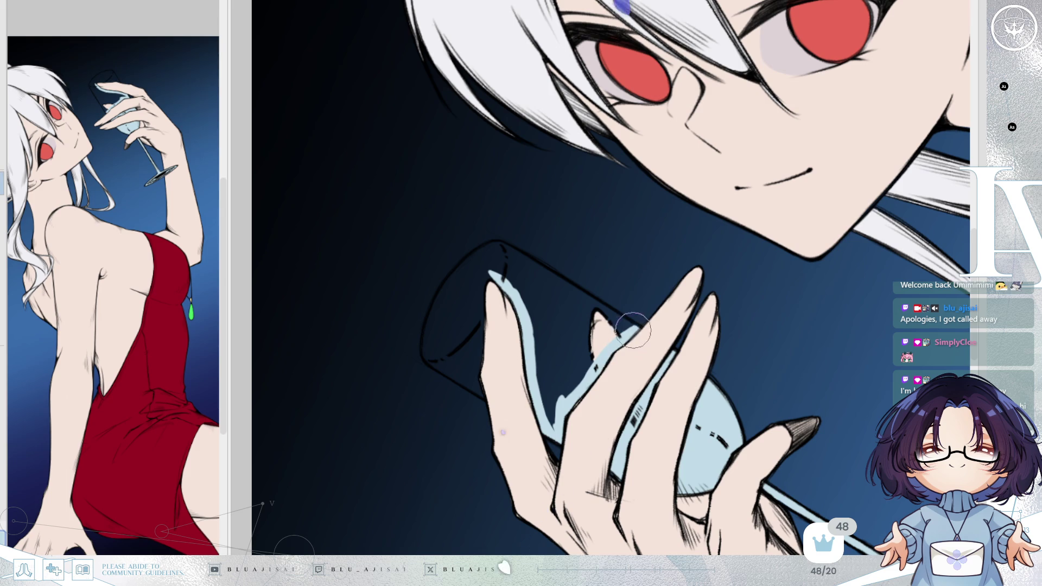
- Highlight from the knuckle to the glass top and rim, filling the dark inside pale blue
{"action": "key", "text": "h"}
{"action": "scroll", "coordinate": [636, 310], "scroll_direction": "up", "scroll_amount": 2}
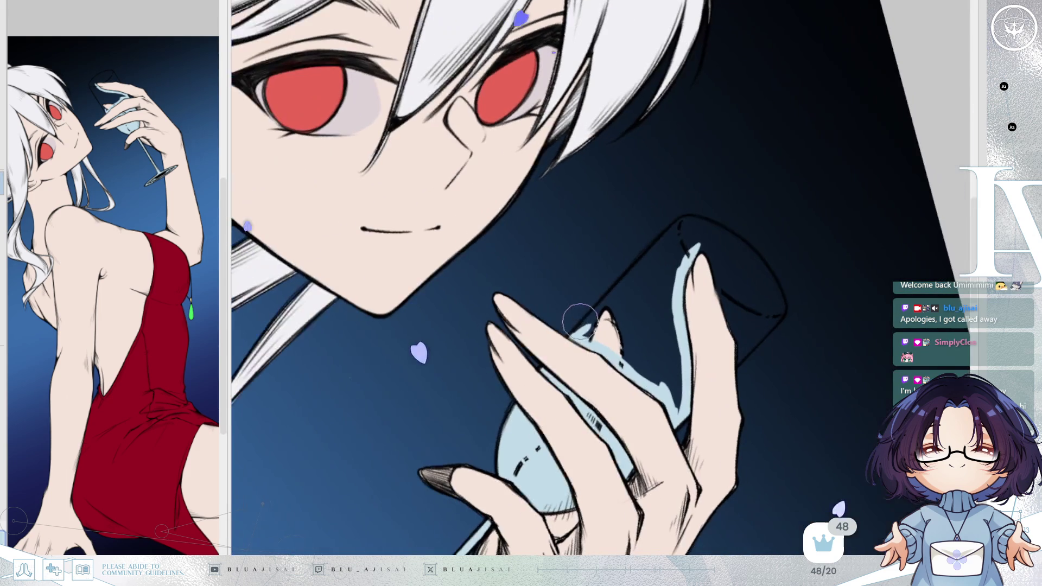
{"action": "left_click_drag", "start_coordinate": [573, 336], "coordinate": [680, 226]}
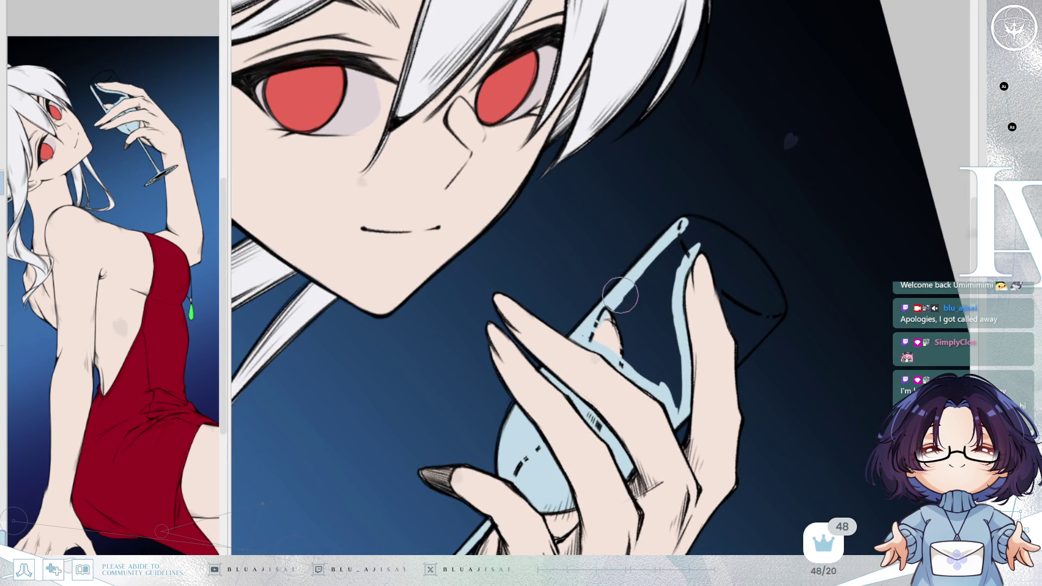
{"action": "mouse_move", "coordinate": [621, 300]}
{"action": "left_mouse_down"}
{"action": "mouse_move", "coordinate": [668, 407]}
{"action": "mouse_move", "coordinate": [674, 342]}
{"action": "mouse_move", "coordinate": [660, 287]}
{"action": "mouse_move", "coordinate": [625, 296]}
{"action": "mouse_move", "coordinate": [643, 313]}
{"action": "mouse_move", "coordinate": [618, 332]}
{"action": "mouse_move", "coordinate": [631, 371]}
{"action": "left_mouse_up"}
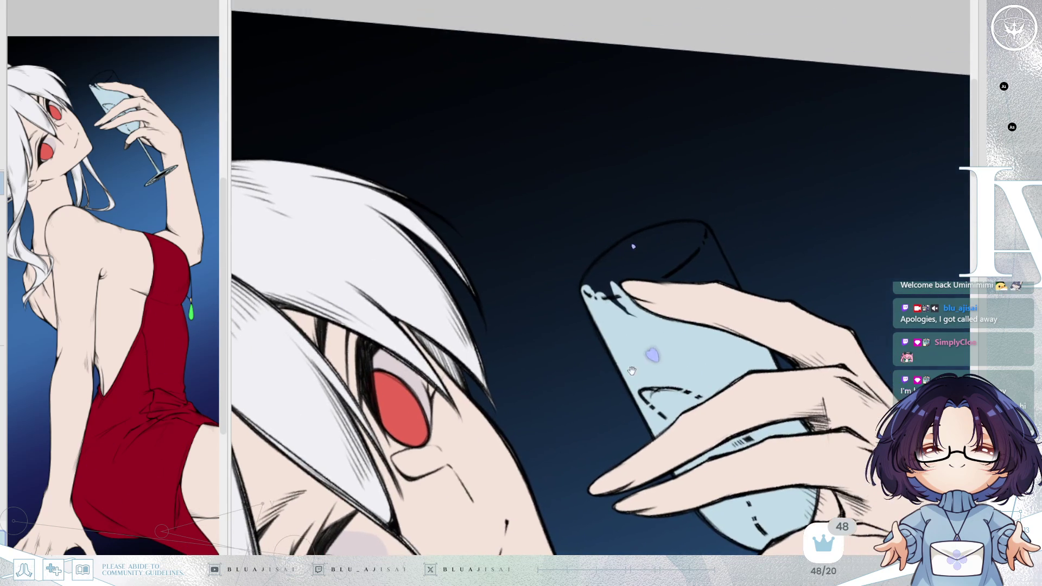
{"action": "key", "text": "Home"}
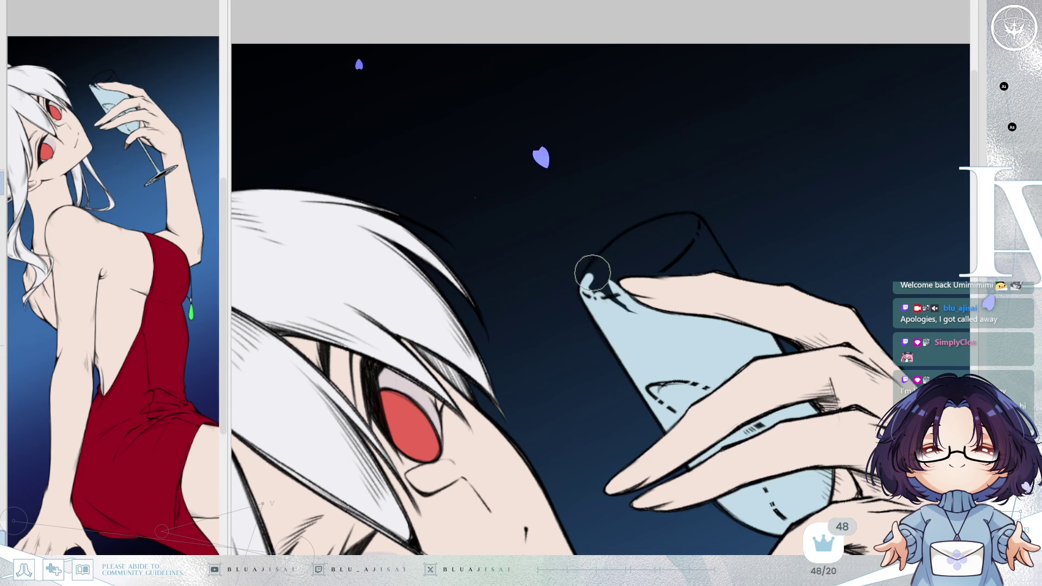
{"action": "left_click_drag", "start_coordinate": [583, 290], "coordinate": [662, 223]}
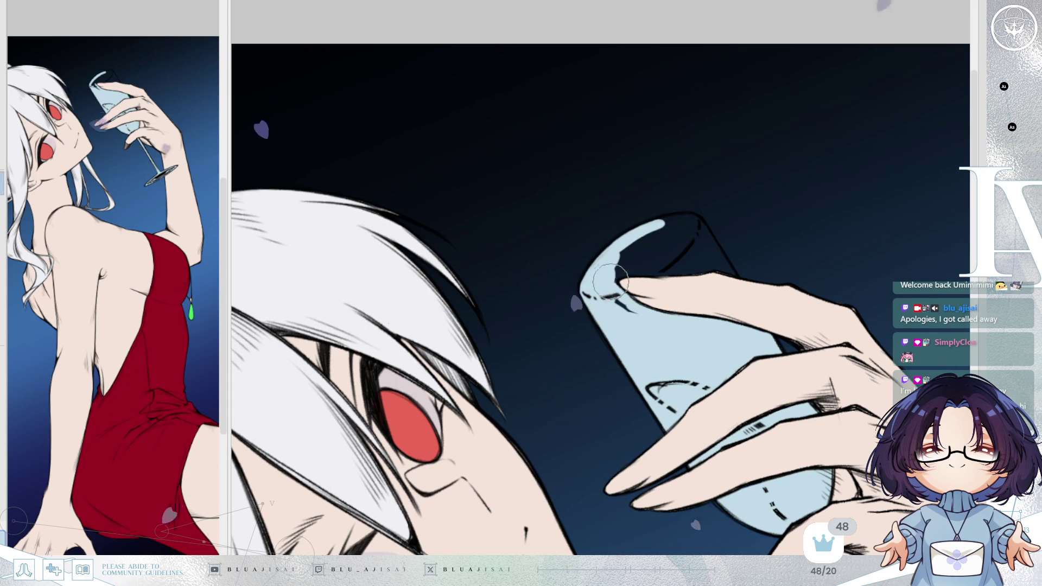
- Paint the dark area under the glass rim pale blue
{"action": "key", "text": "h"}
{"action": "mouse_move", "coordinate": [603, 288]}
{"action": "left_mouse_down"}
{"action": "mouse_move", "coordinate": [552, 318]}
{"action": "mouse_move", "coordinate": [557, 375]}
{"action": "mouse_move", "coordinate": [627, 337]}
{"action": "left_mouse_up"}
{"action": "scroll", "coordinate": [569, 302], "scroll_direction": "up", "scroll_amount": 2}
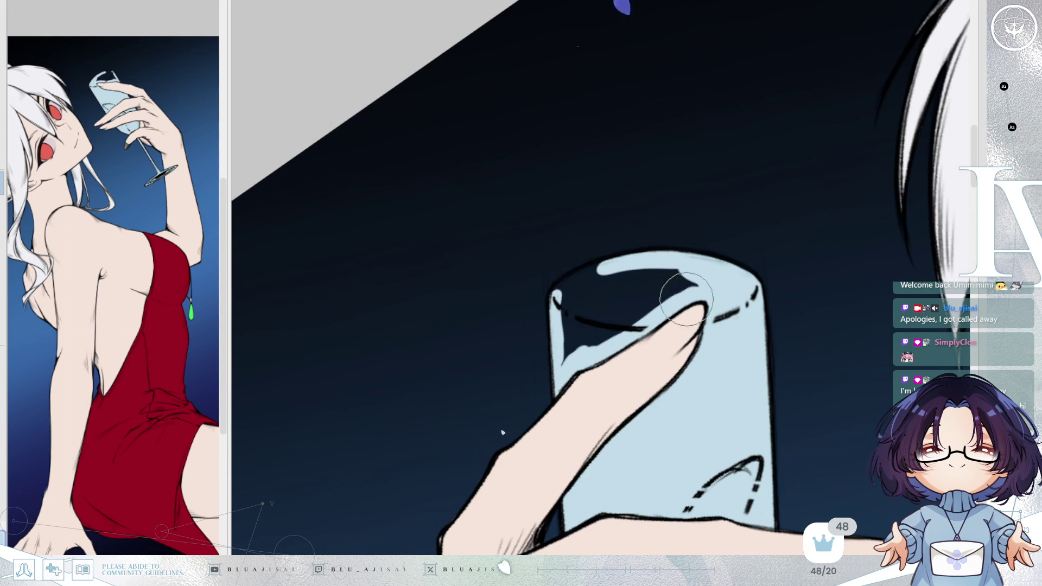
{"action": "mouse_move", "coordinate": [705, 290]}
{"action": "left_mouse_down"}
{"action": "mouse_move", "coordinate": [622, 309]}
{"action": "mouse_move", "coordinate": [567, 290]}
{"action": "mouse_move", "coordinate": [599, 268]}
{"action": "mouse_move", "coordinate": [558, 361]}
{"action": "mouse_move", "coordinate": [577, 344]}
{"action": "left_mouse_up"}
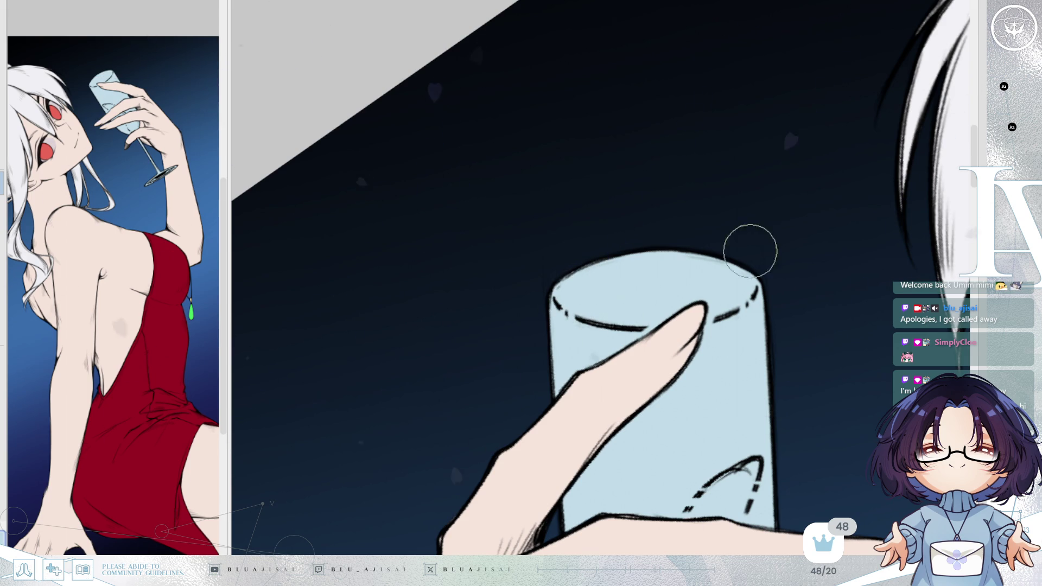
{"action": "scroll", "coordinate": [774, 252], "scroll_direction": "down", "scroll_amount": 2}
{"action": "scroll", "coordinate": [800, 263], "scroll_direction": "down", "scroll_amount": 2}
{"action": "scroll", "coordinate": [799, 263], "scroll_direction": "down", "scroll_amount": 2}
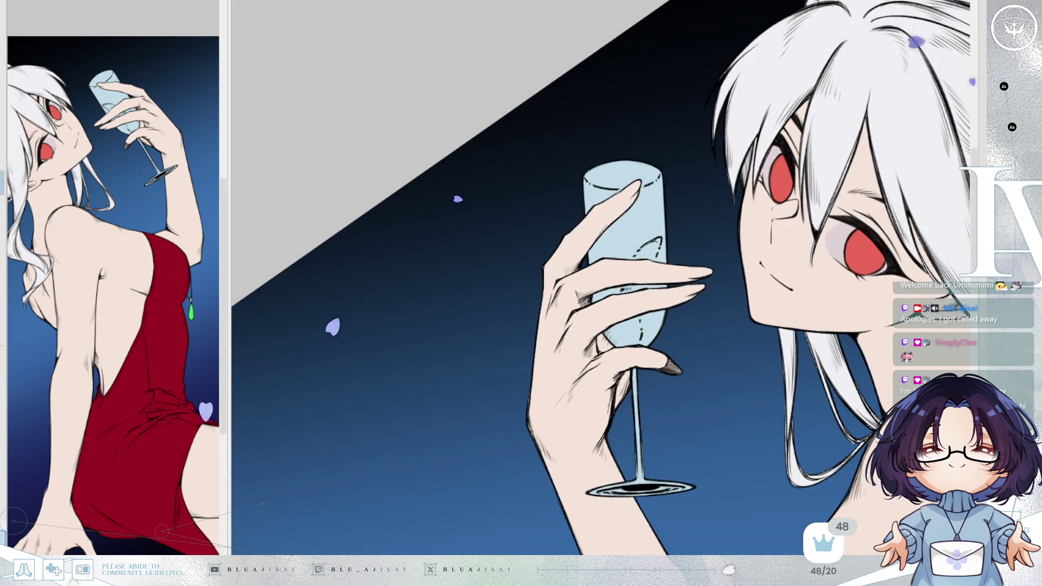
{"action": "scroll", "coordinate": [799, 263], "scroll_direction": "down", "scroll_amount": 2}
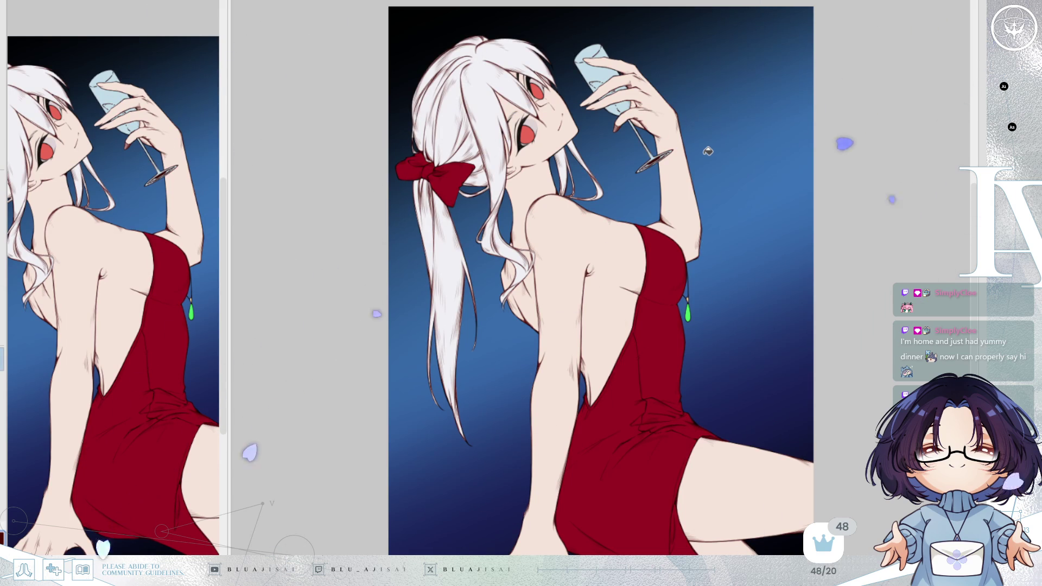
{"action": "scroll", "coordinate": [801, 276], "scroll_direction": "down", "scroll_amount": 2}
{"action": "scroll", "coordinate": [824, 347], "scroll_direction": "up", "scroll_amount": 1}
{"action": "scroll", "coordinate": [823, 347], "scroll_direction": "up", "scroll_amount": 1}
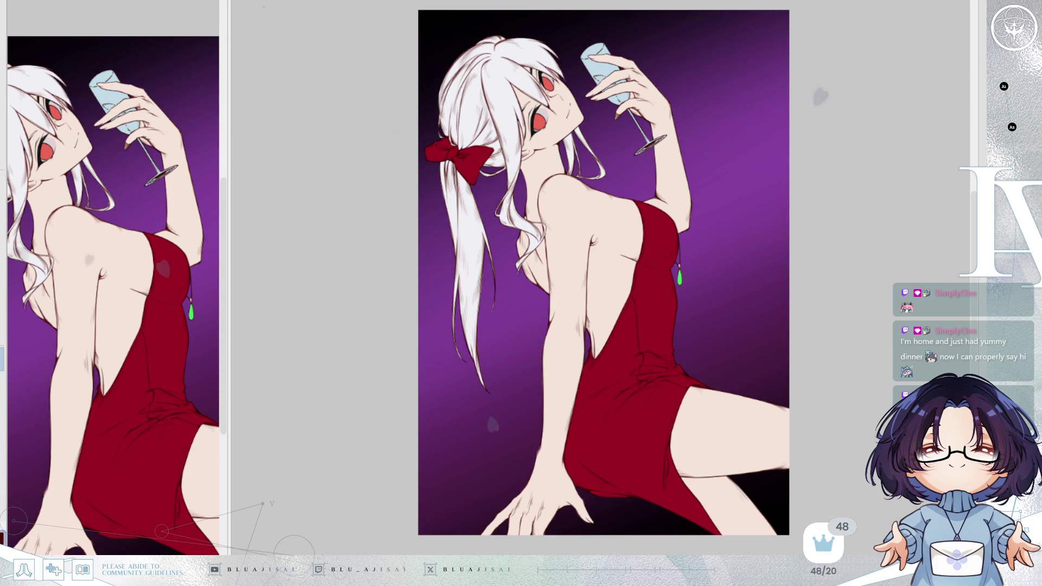
{"action": "scroll", "coordinate": [622, 32], "scroll_direction": "up", "scroll_amount": 1}
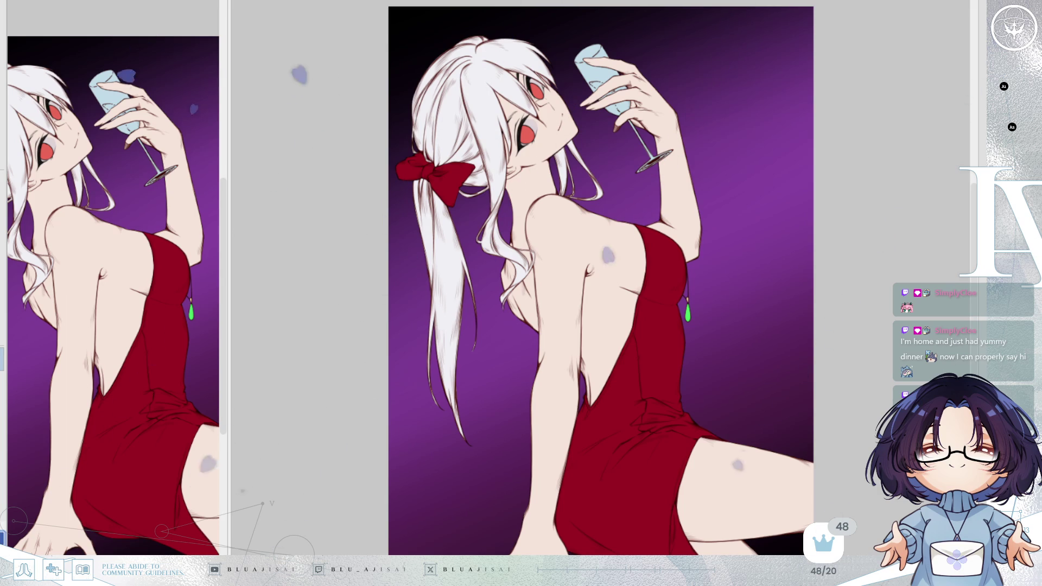
- Apply a blue tint layer over the girl's skin, hair and dress
{"action": "left_click", "coordinate": [721, 326]}
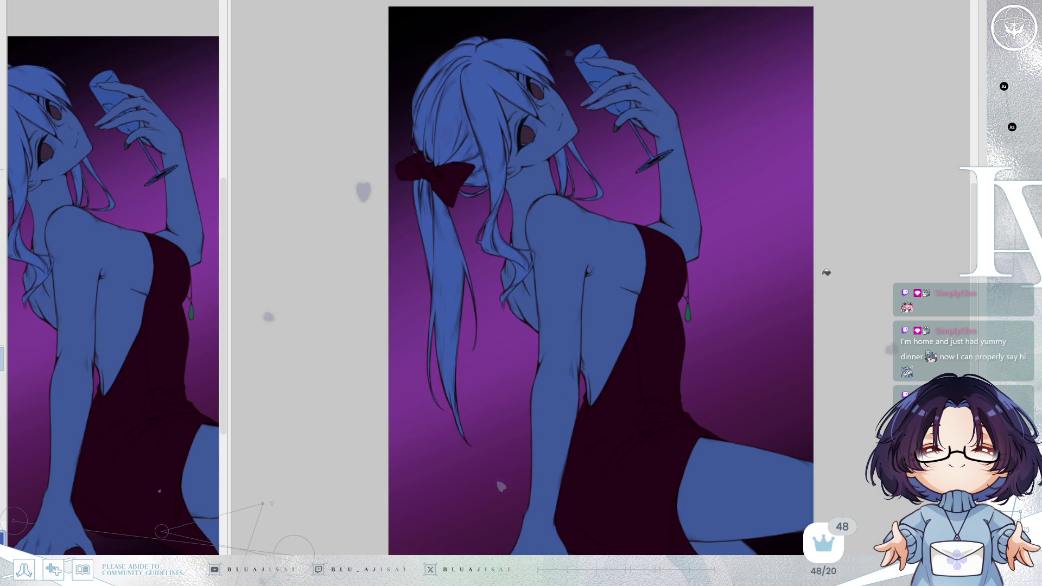
- Compare the blue tone on and off, settle on the softer version, and mirror-check the canvas
{"action": "key", "text": "ctrl+z"}
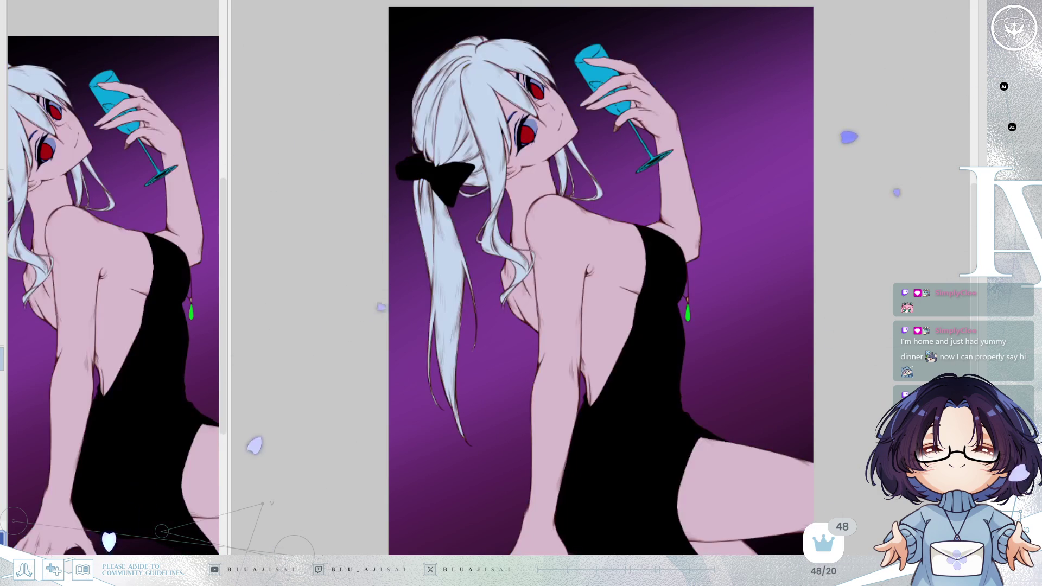
{"action": "key", "text": "ctrl+y"}
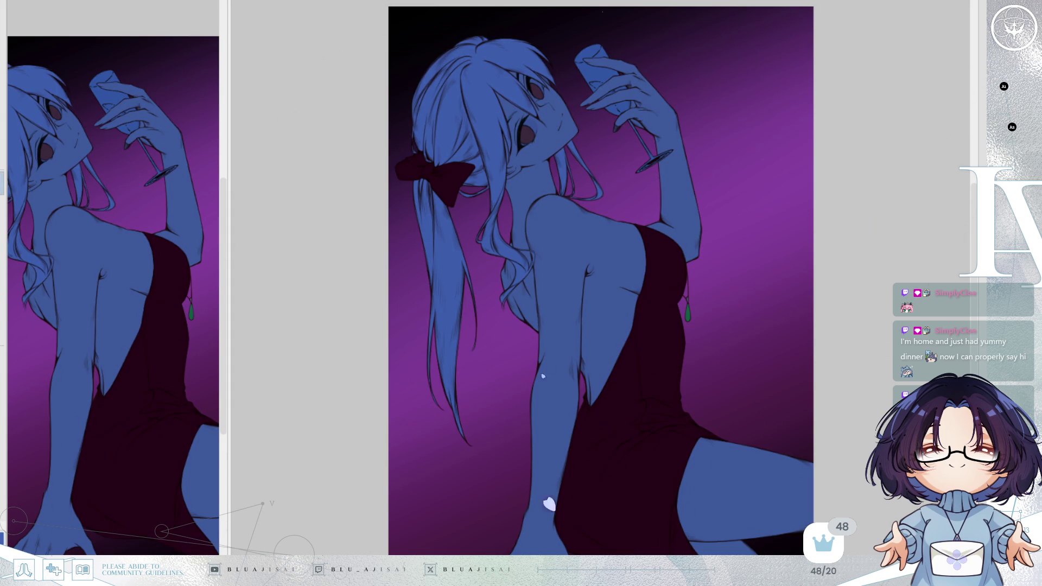
{"action": "key", "text": "ctrl+z"}
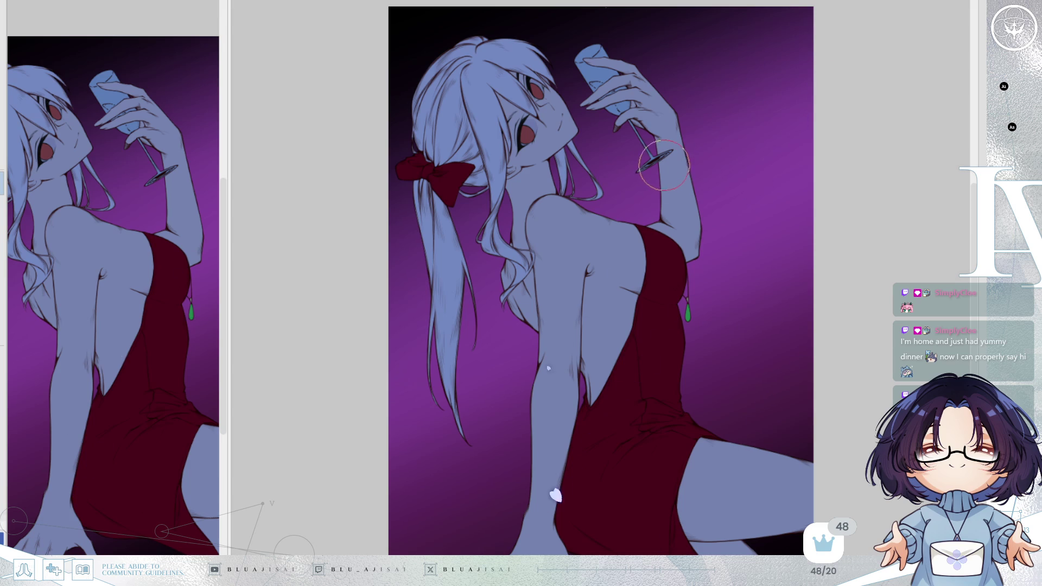
{"action": "key", "text": "h"}
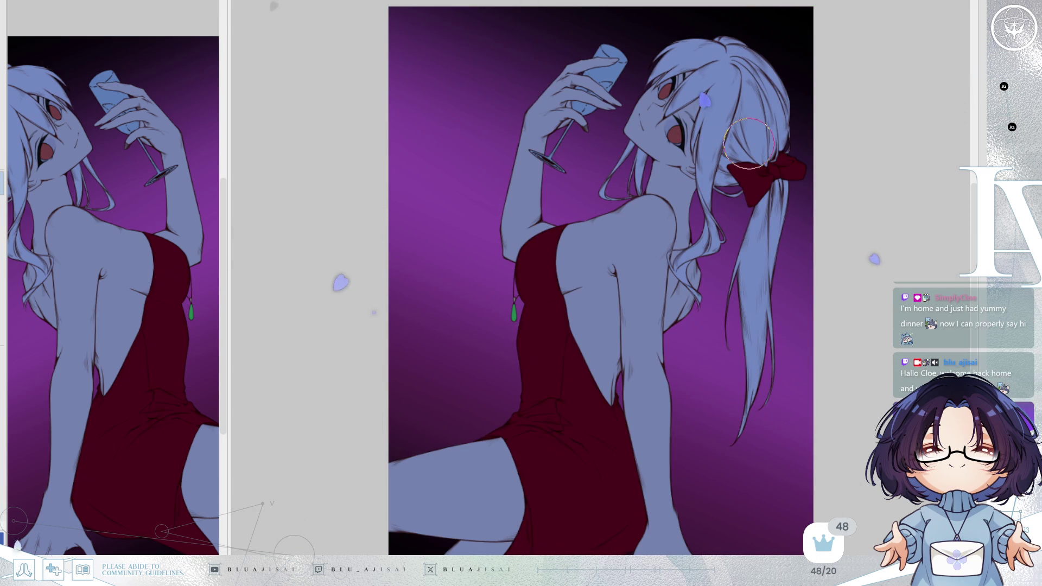
{"action": "key", "text": "h"}
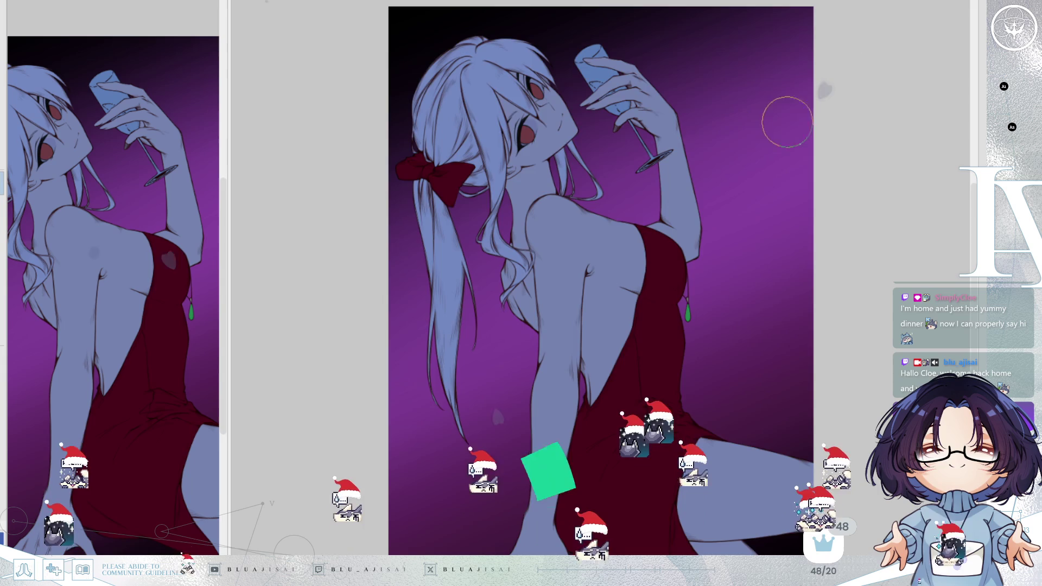
- Mirror the canvas view with the H shortcut twice to check proportions
{"action": "key", "text": "h"}
{"action": "key", "text": "h"}
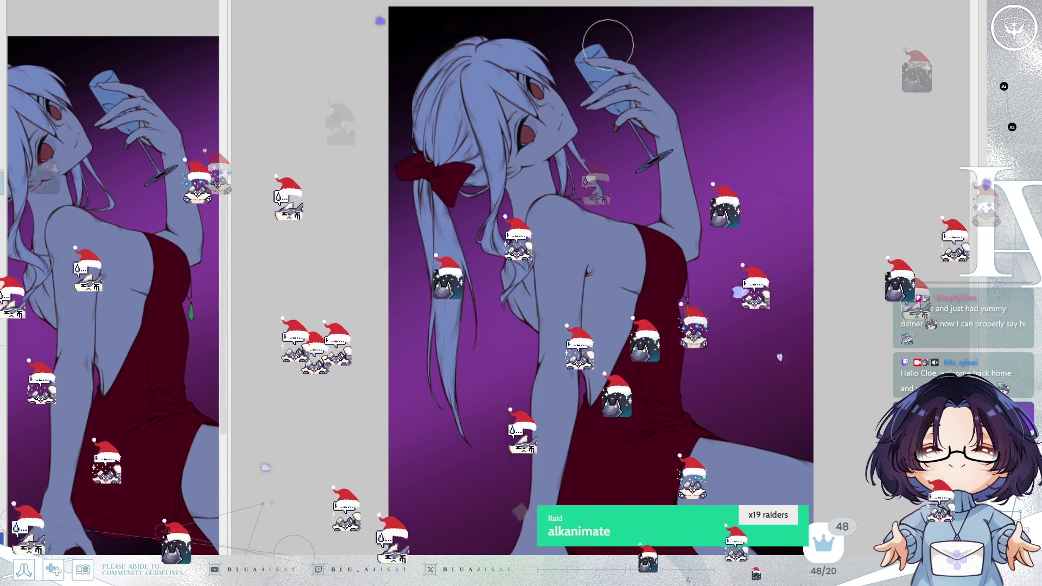
{"action": "key", "text": "h"}
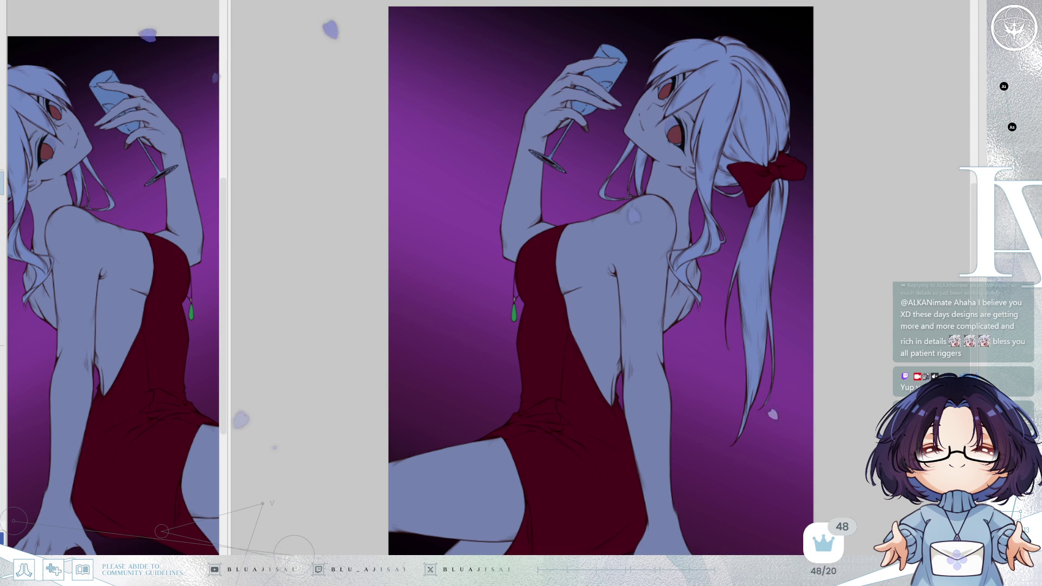
{"action": "key", "text": "alt+Tab"}
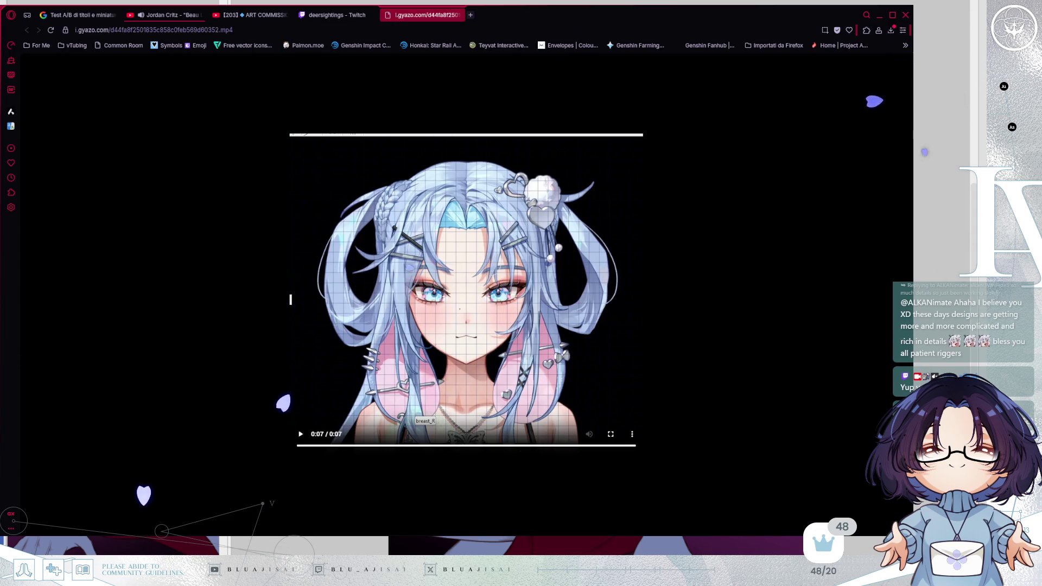
{"action": "left_click", "coordinate": [296, 325]}
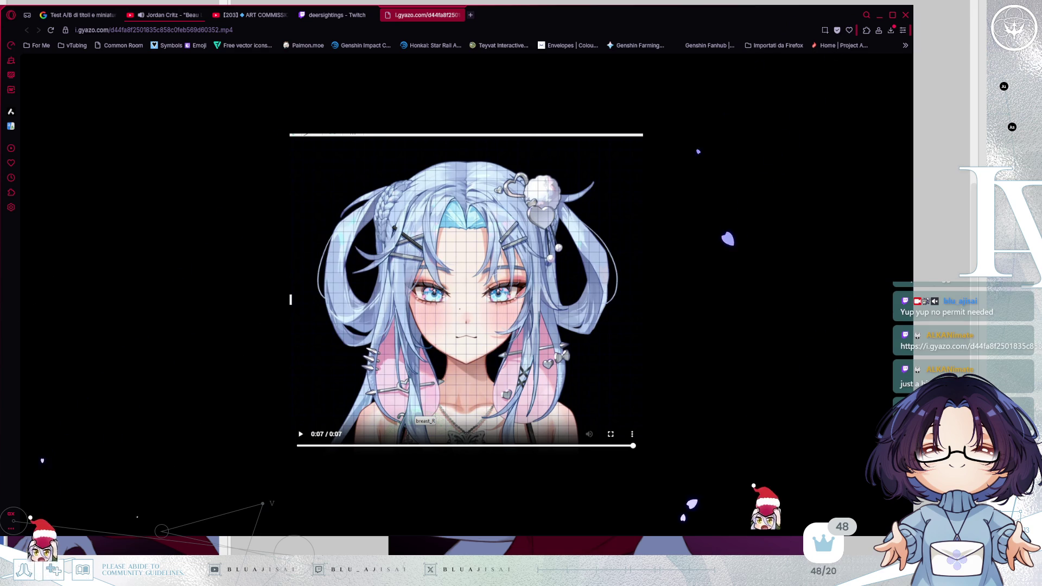
{"action": "left_click", "coordinate": [300, 435]}
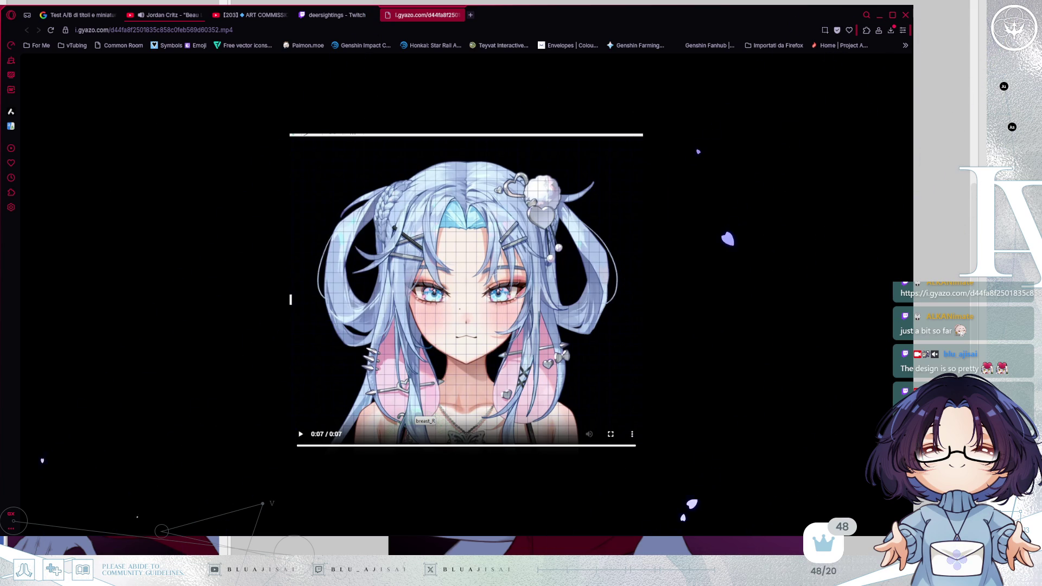
{"action": "key", "text": "alt+Tab"}
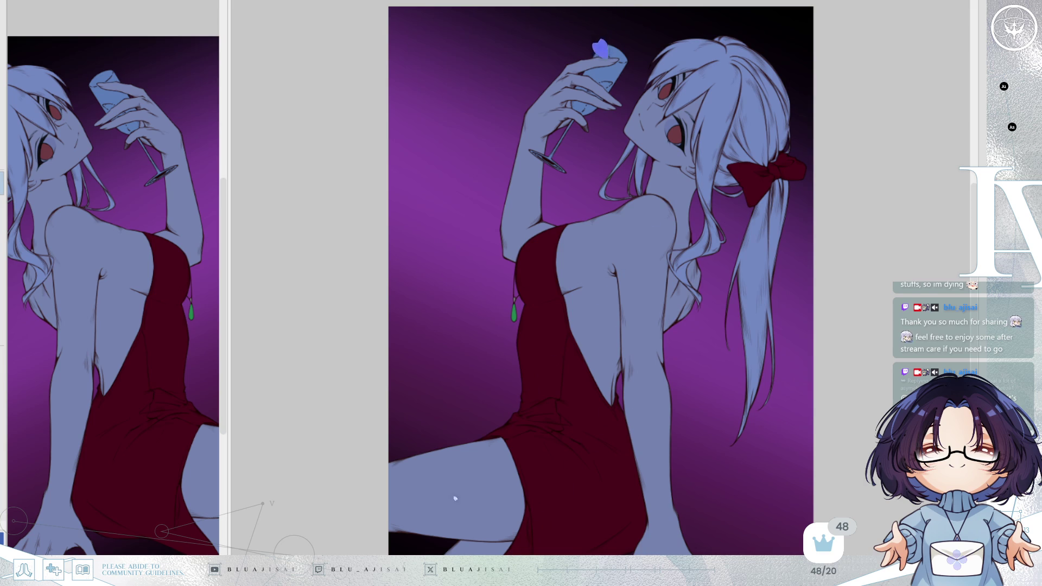
- After a quick mirror check, brush warm light highlights over the wrist and down the forearm
{"action": "key", "text": "h"}
{"action": "scroll", "coordinate": [721, 163], "scroll_direction": "up", "scroll_amount": 2}
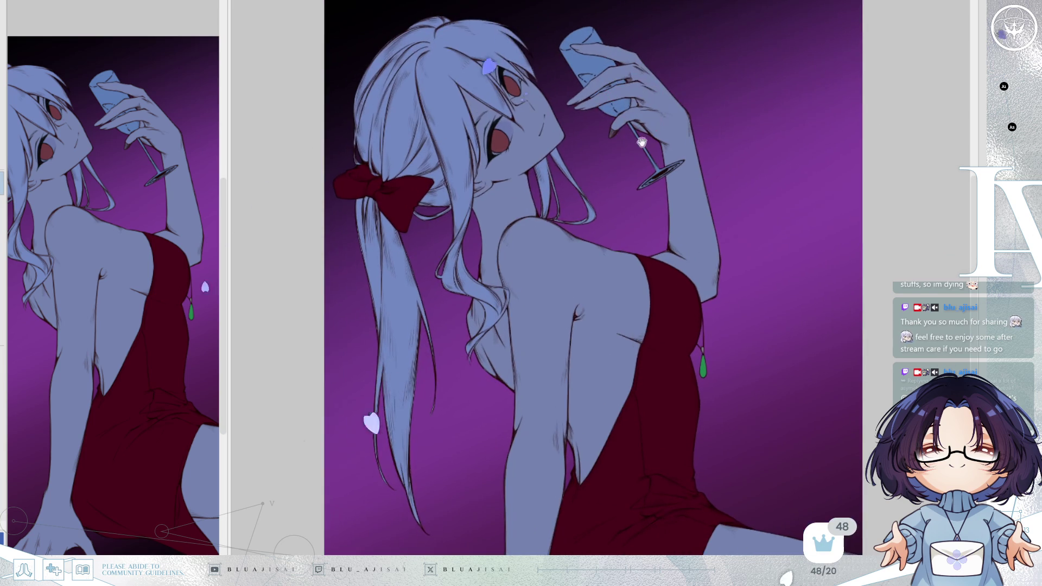
{"action": "key", "text": "h"}
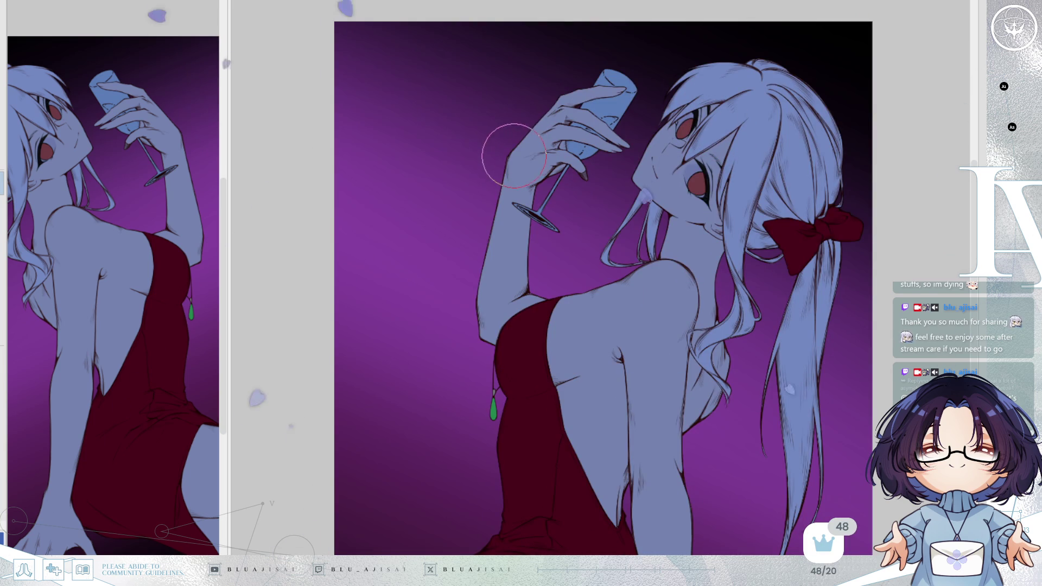
{"action": "mouse_move", "coordinate": [511, 154]}
{"action": "left_mouse_down"}
{"action": "mouse_move", "coordinate": [564, 95]}
{"action": "mouse_move", "coordinate": [601, 77]}
{"action": "left_mouse_up"}
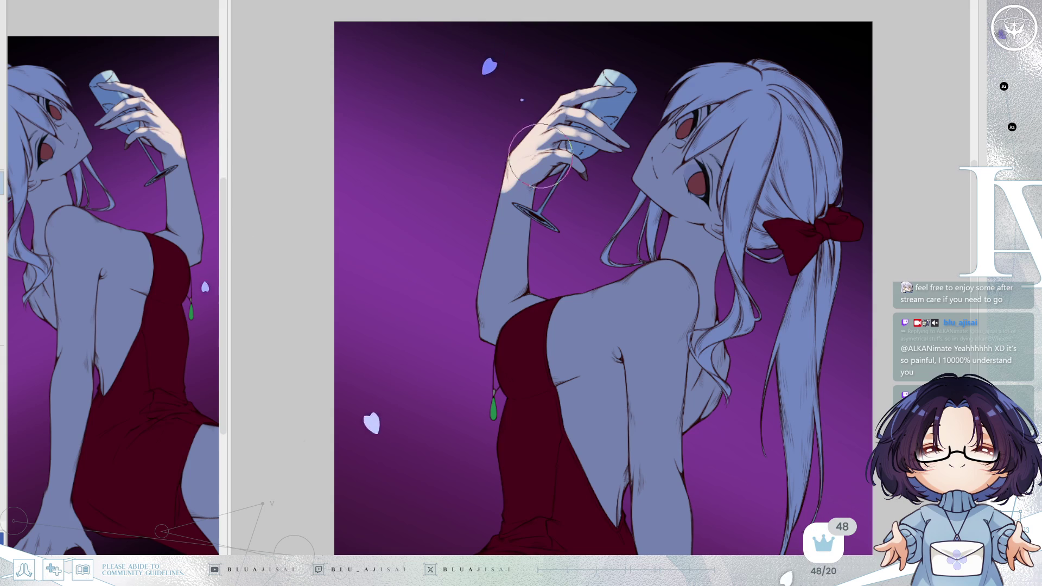
{"action": "mouse_move", "coordinate": [542, 155]}
{"action": "left_mouse_down"}
{"action": "mouse_move", "coordinate": [523, 159]}
{"action": "mouse_move", "coordinate": [501, 200]}
{"action": "mouse_move", "coordinate": [488, 270]}
{"action": "mouse_move", "coordinate": [491, 175]}
{"action": "mouse_move", "coordinate": [486, 282]}
{"action": "mouse_move", "coordinate": [490, 167]}
{"action": "mouse_move", "coordinate": [498, 325]}
{"action": "mouse_move", "coordinate": [477, 290]}
{"action": "mouse_move", "coordinate": [480, 269]}
{"action": "mouse_move", "coordinate": [491, 281]}
{"action": "mouse_move", "coordinate": [477, 342]}
{"action": "mouse_move", "coordinate": [507, 294]}
{"action": "mouse_move", "coordinate": [502, 347]}
{"action": "left_mouse_up"}
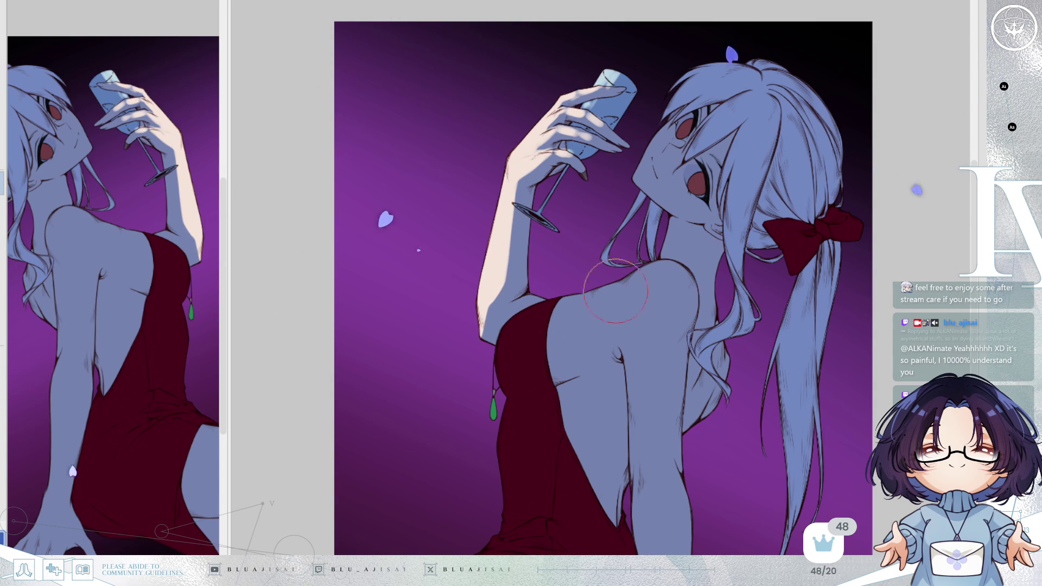